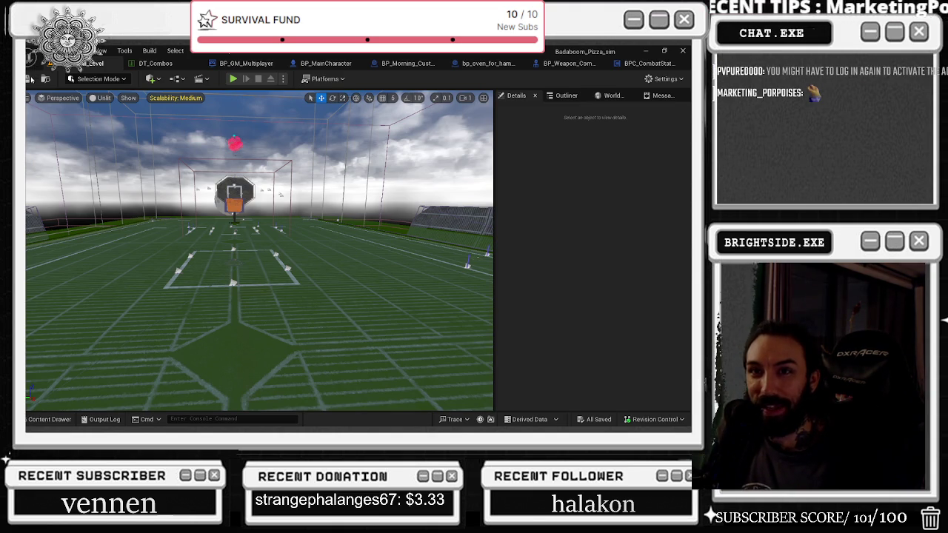
Save the current basketball court level and pull the viewport camera back.
click(33, 79)
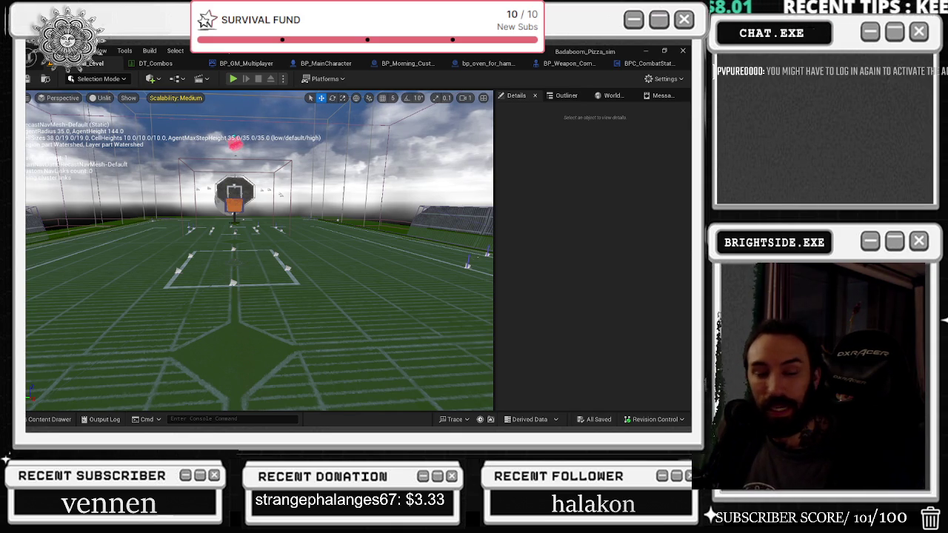
scroll(167, 353, down, 5)
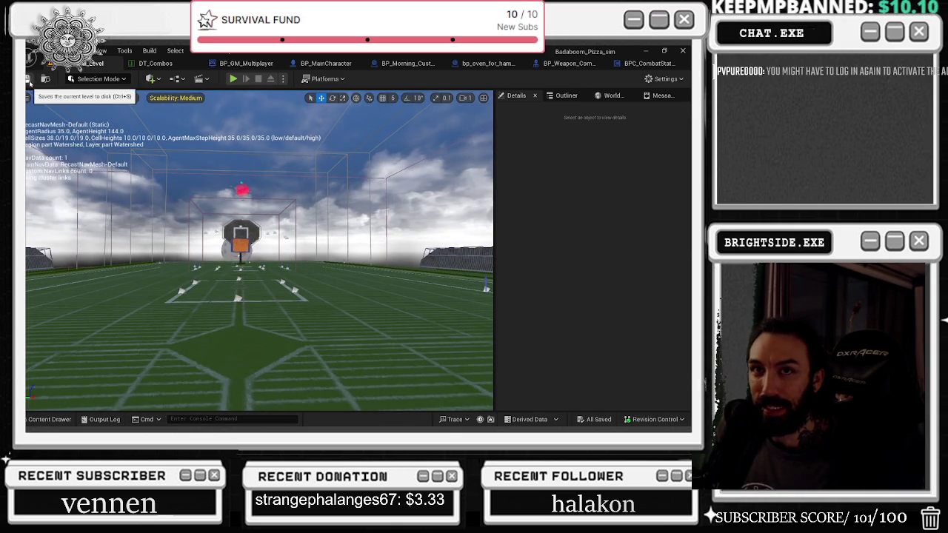
scroll(146, 385, down, 2)
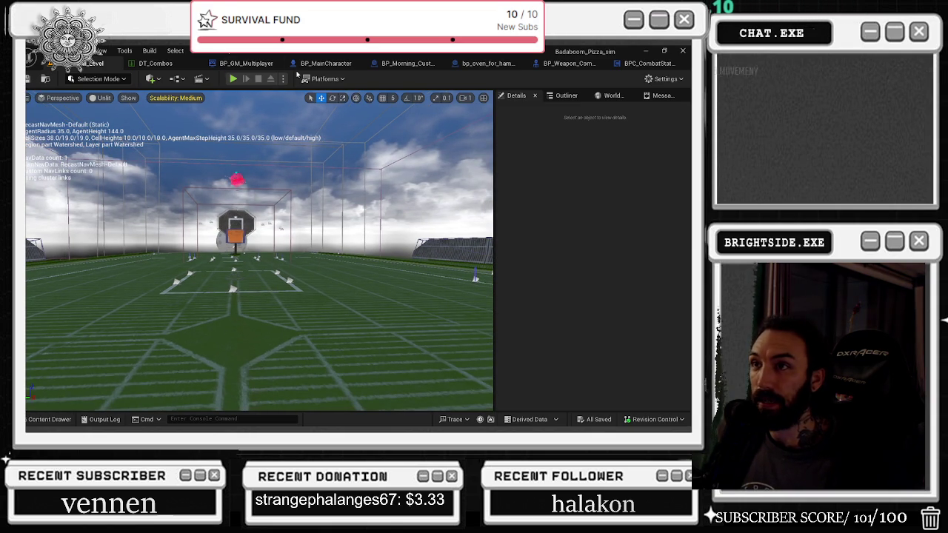
Switch to the BP_MainCharacter blueprint and zoom in on the chef character in its Viewport preview.
click(153, 65)
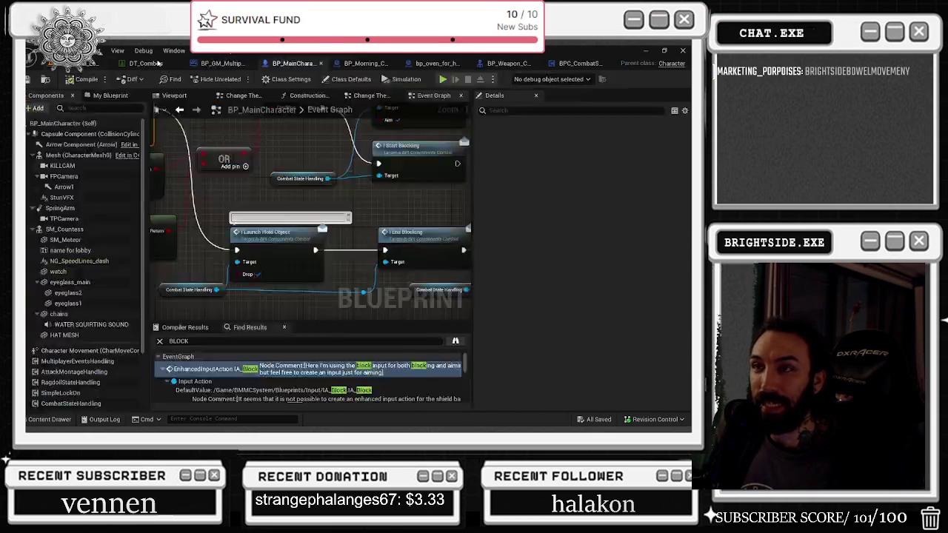
click(127, 67)
scroll(220, 208, down, 5)
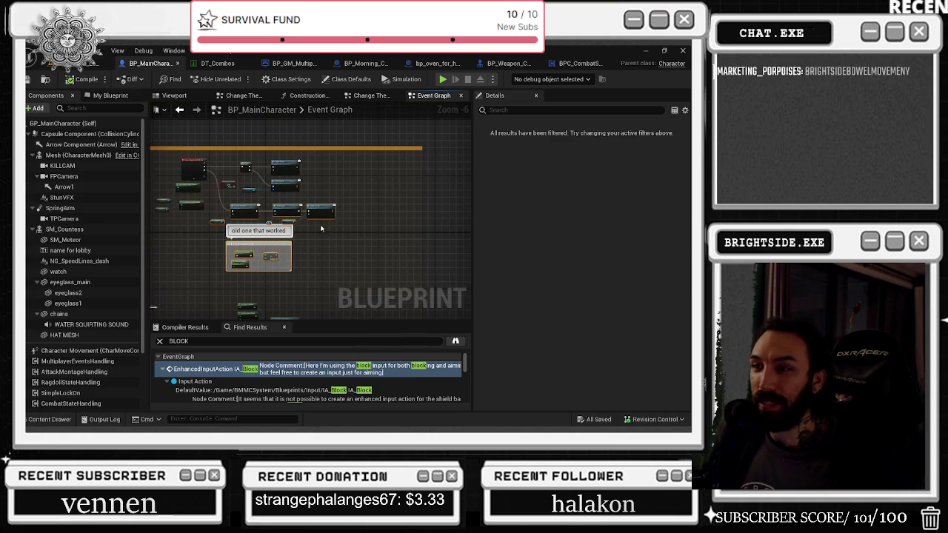
click(174, 94)
scroll(311, 215, up, 5)
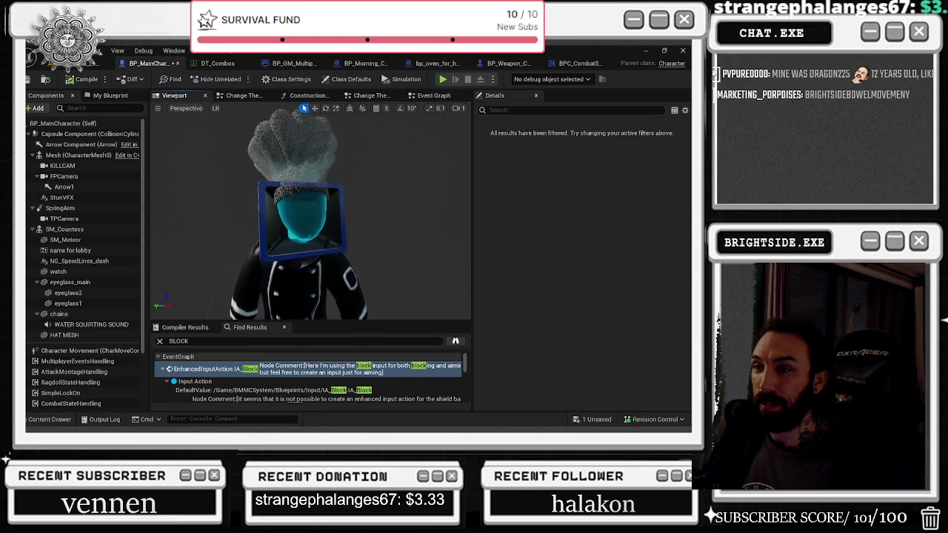
scroll(245, 264, down, 5)
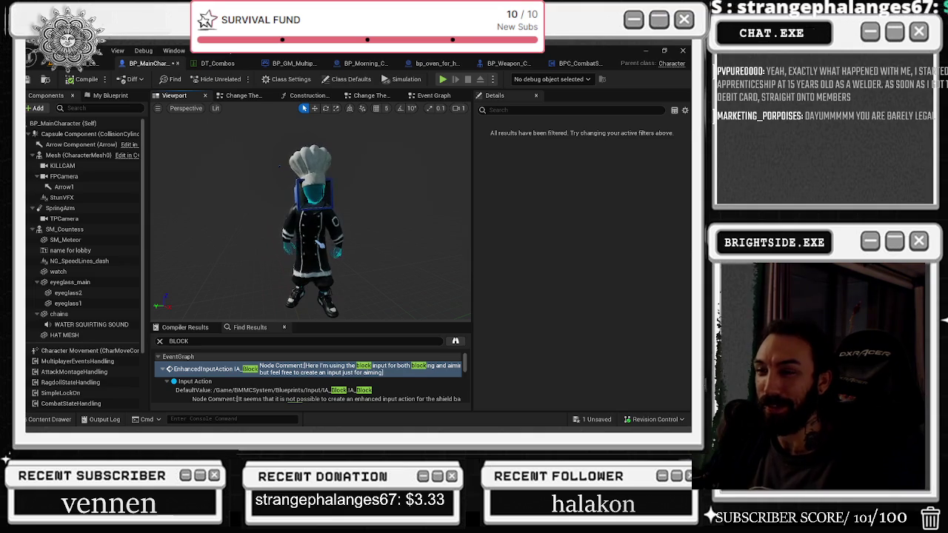
Select the SM_Countess component to show its location, rotation and scale in Details.
click(314, 222)
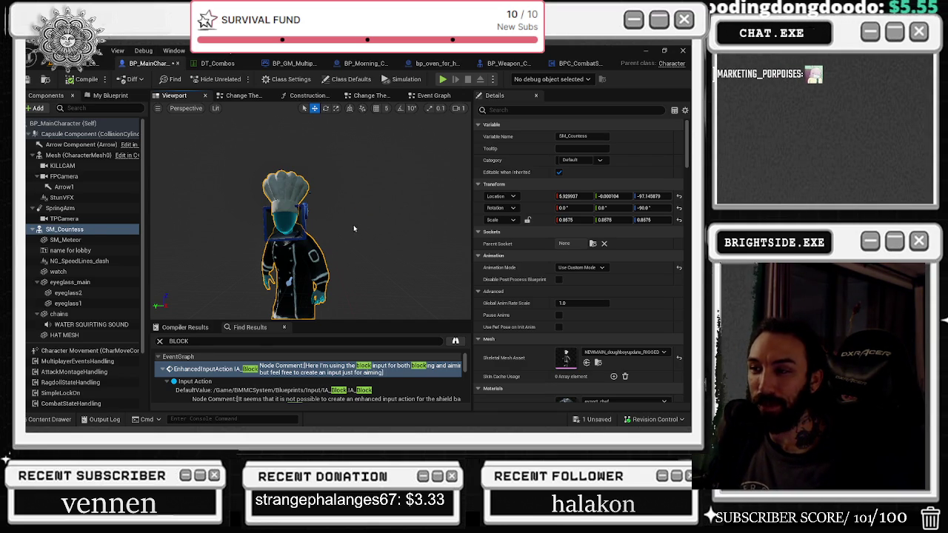
scroll(358, 229, up, 2)
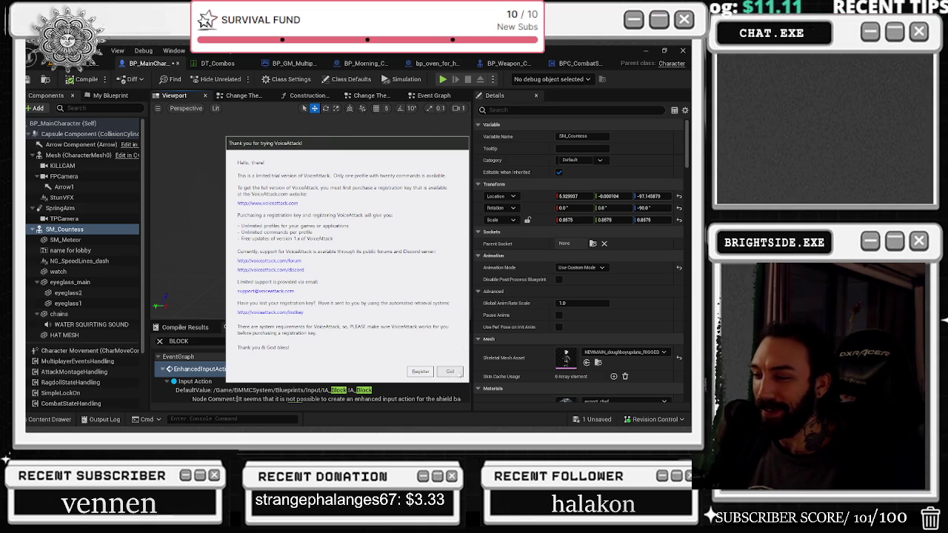
Dismiss the VoiceAttack trial notice with Got it and open Edit Profile's command list.
click(453, 372)
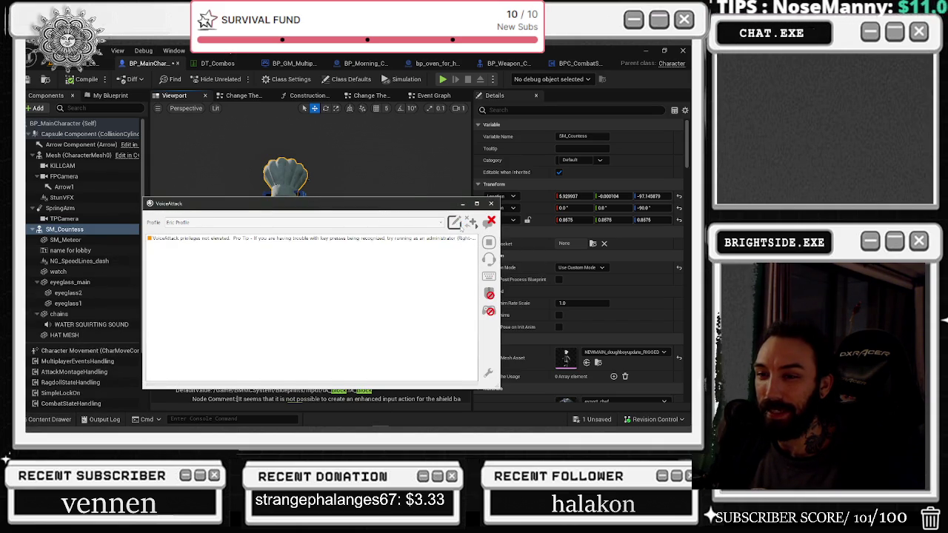
click(454, 222)
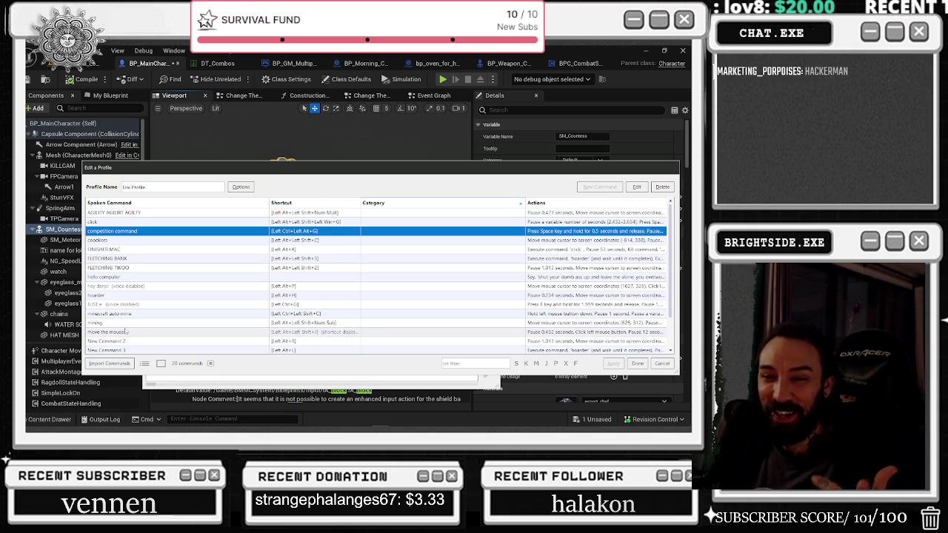
scroll(129, 330, down, 2)
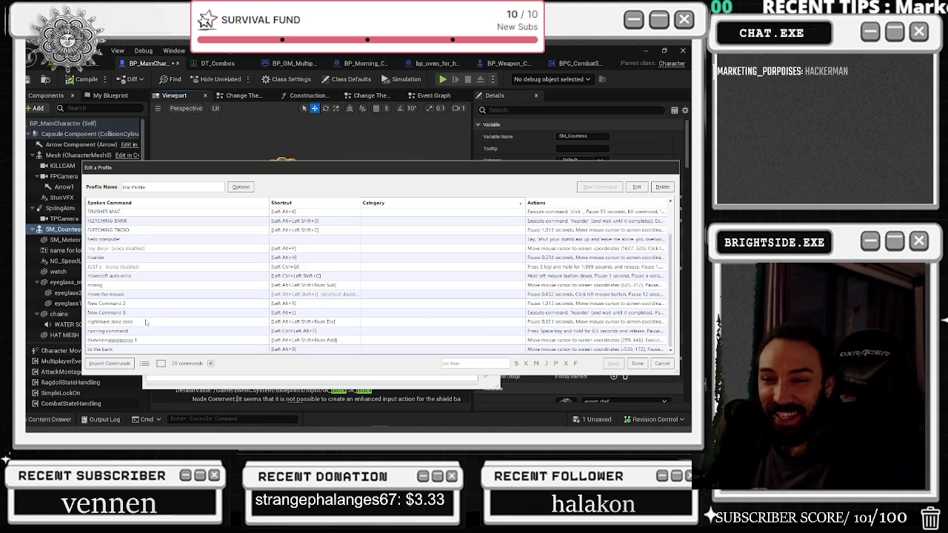
click(131, 323)
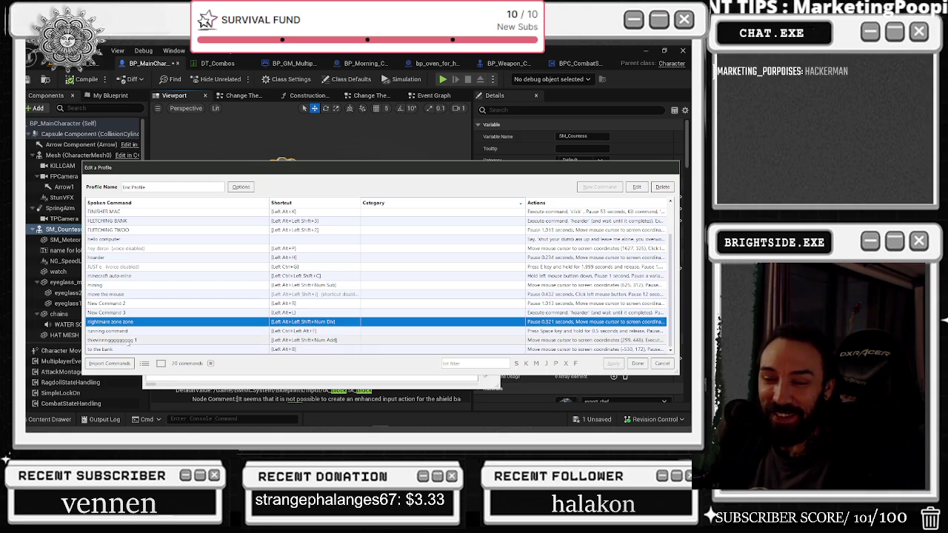
click(129, 339)
click(122, 349)
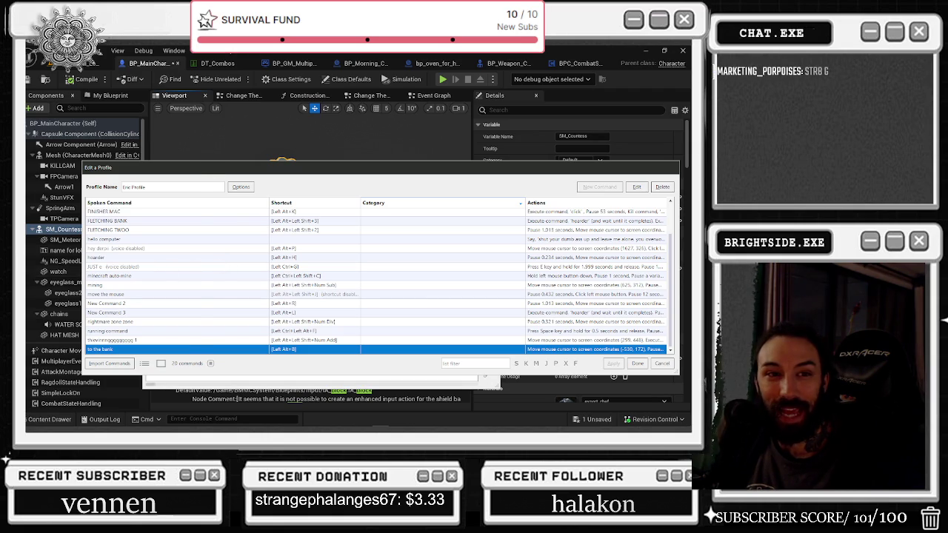
double_click(148, 348)
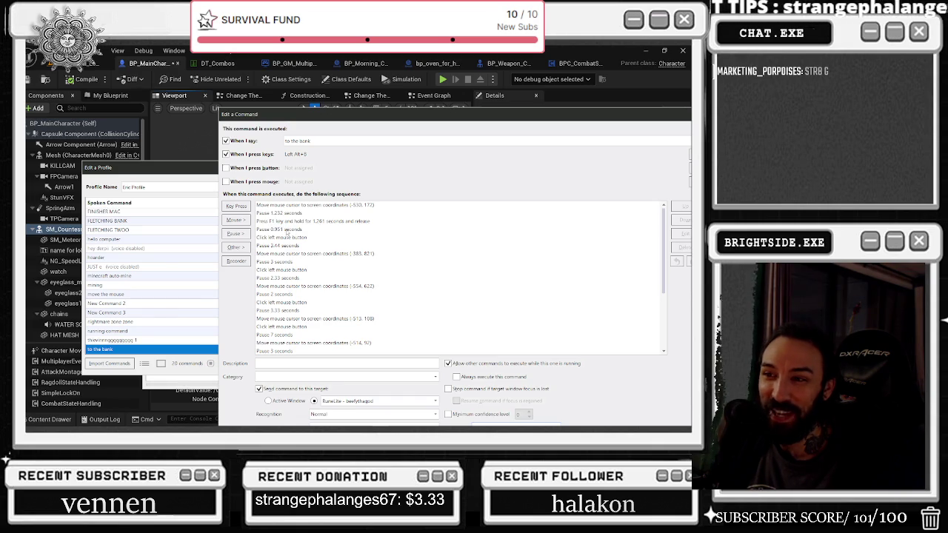
scroll(386, 309, down, 5)
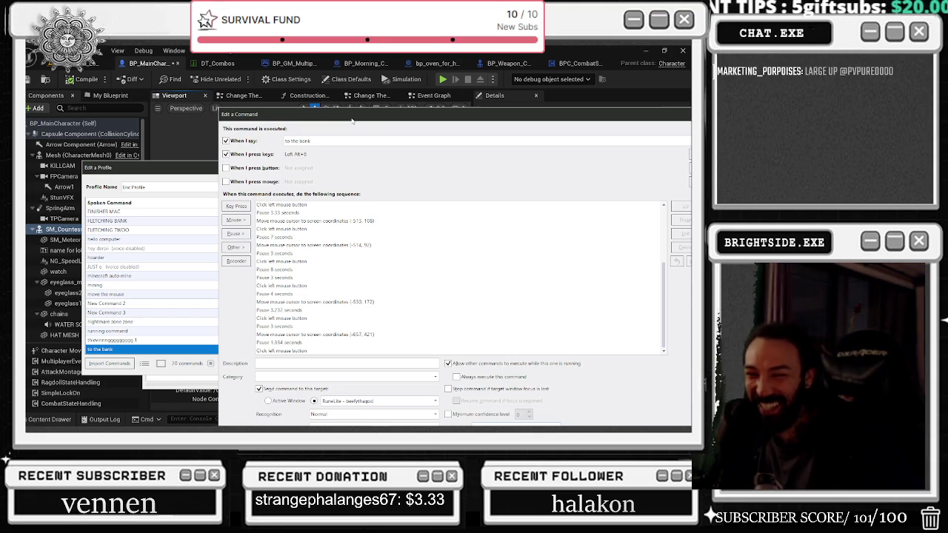
mouse_move(379, 116)
mouse_down()
mouse_move(174, 126)
mouse_move(226, 135)
mouse_up()
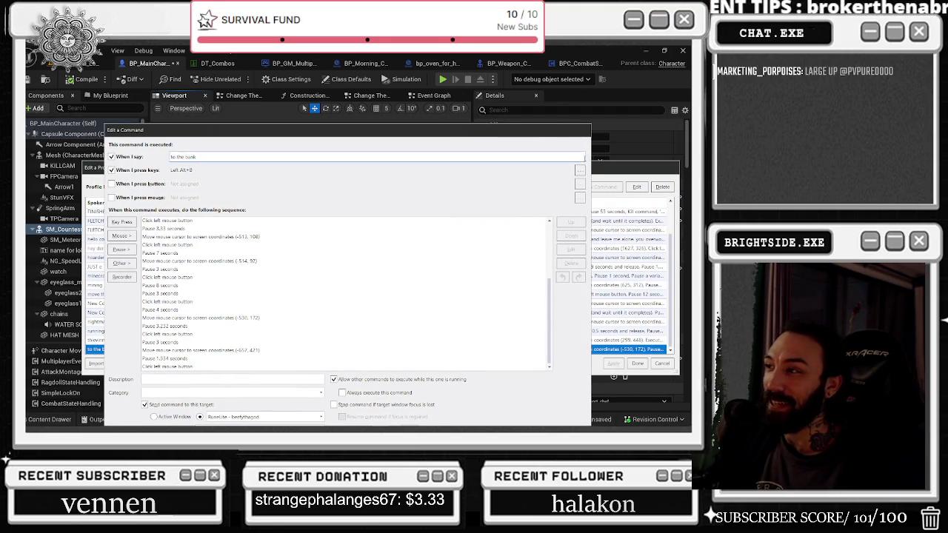
drag(577, 362, 563, 307)
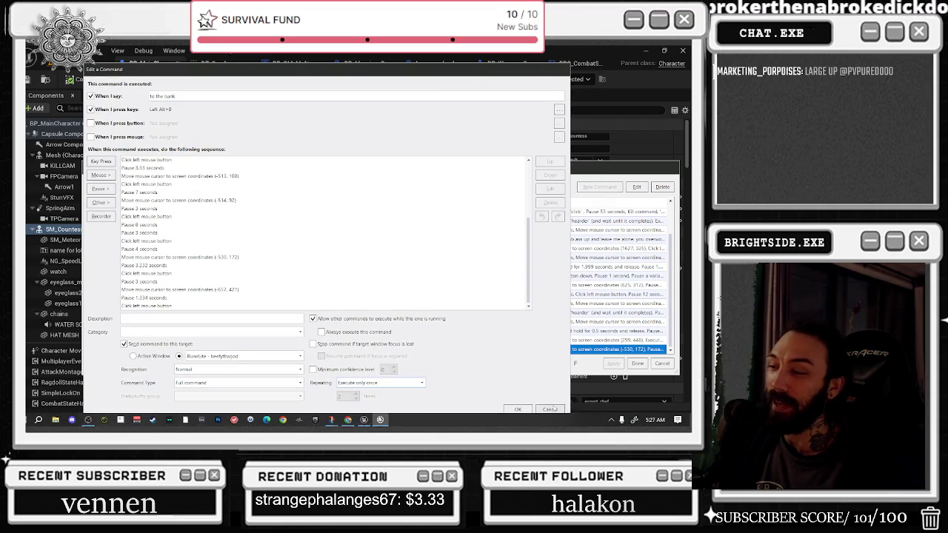
click(555, 409)
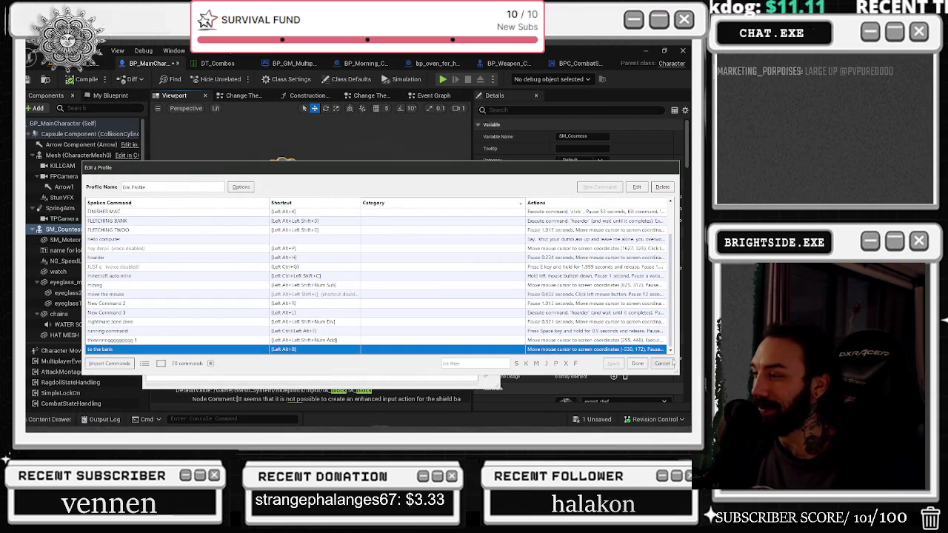
click(658, 364)
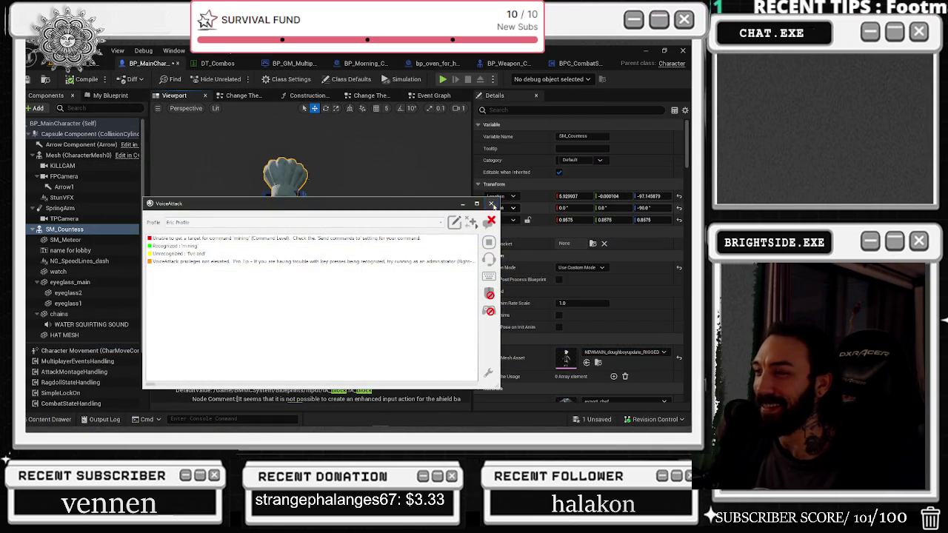
Close VoiceAttack, save BP_MainCharacter from the unsaved-assets list, and return to Basketball_Level.
click(491, 202)
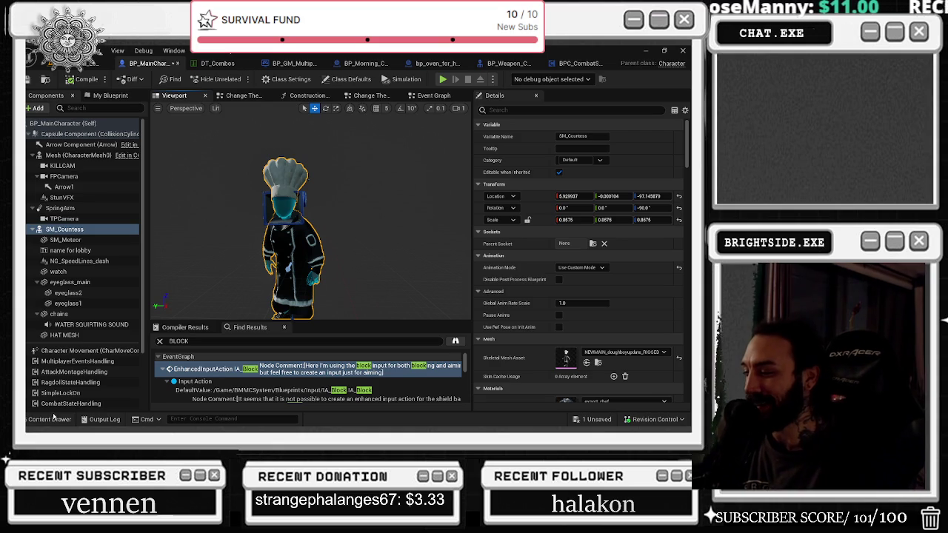
click(596, 419)
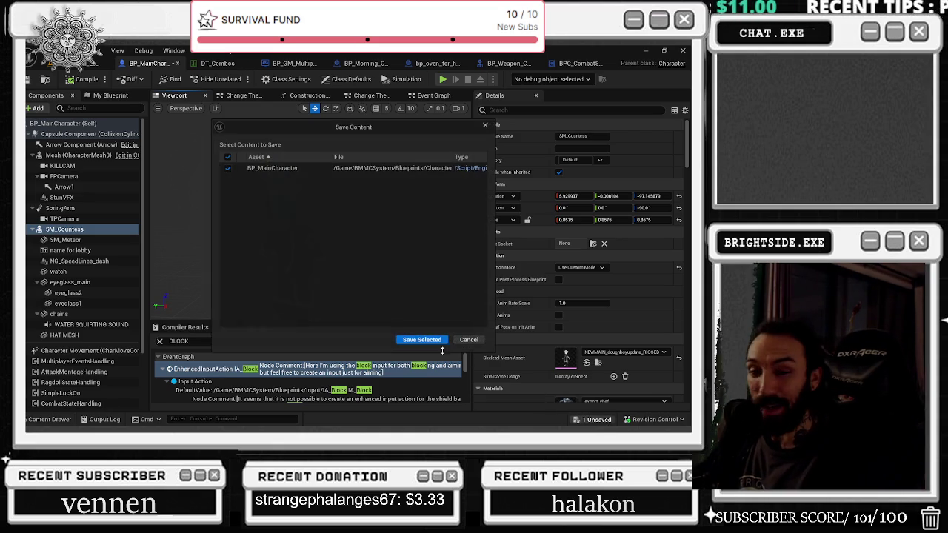
click(416, 341)
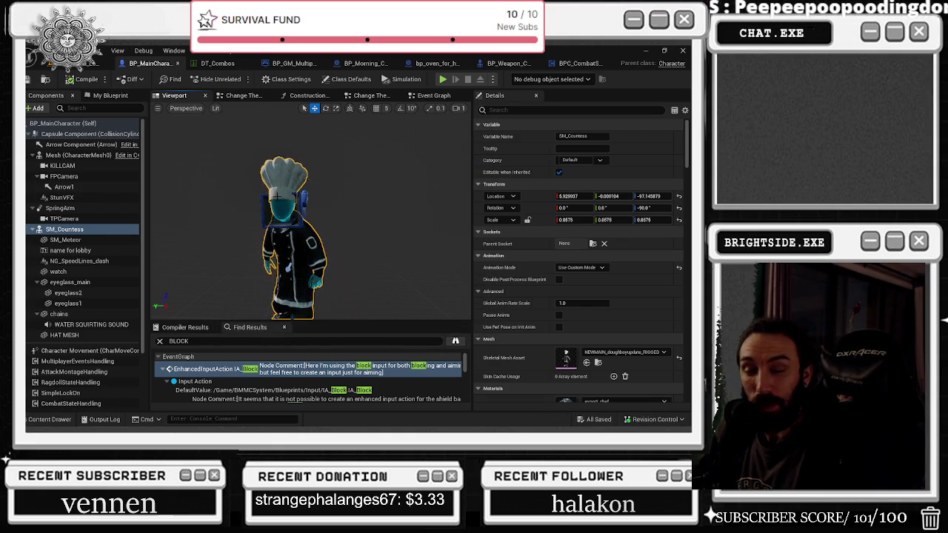
click(45, 79)
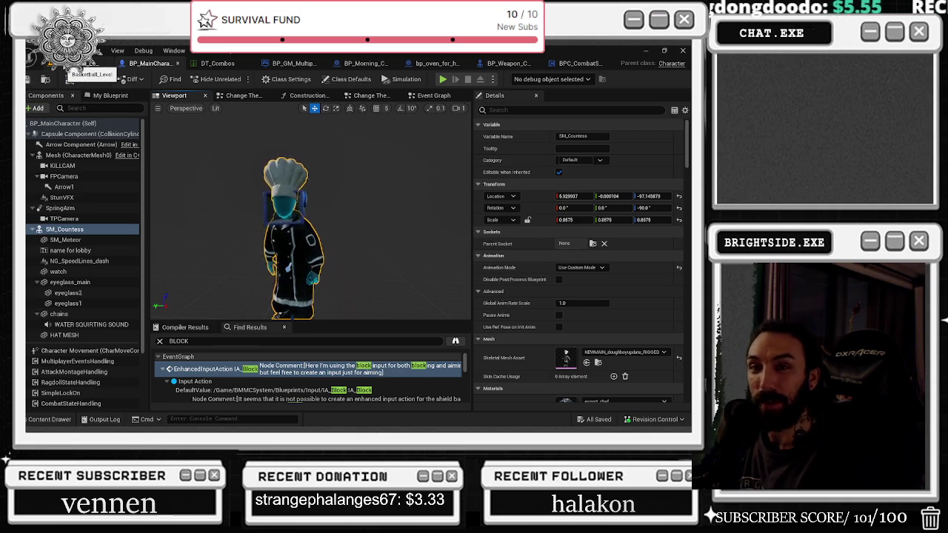
click(77, 65)
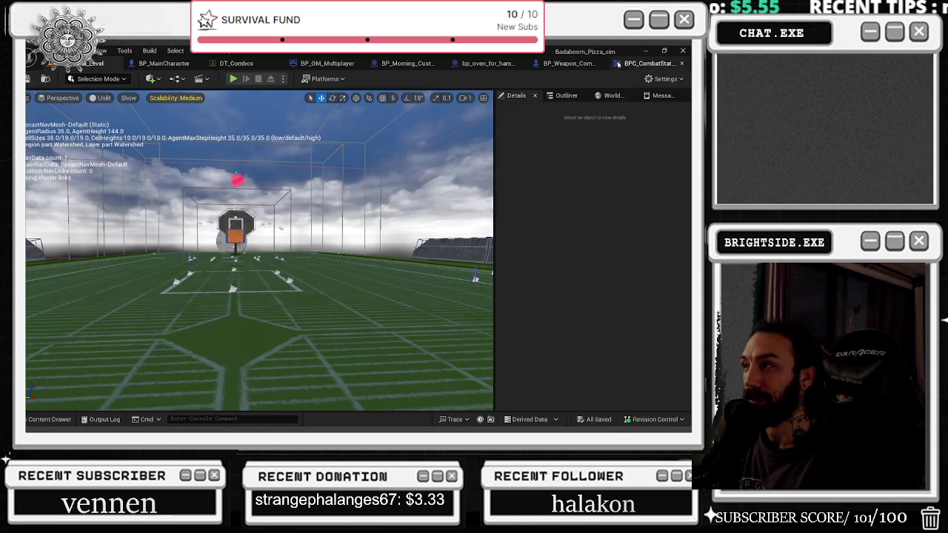
In BPC_CombatStateManager's Trace for Damage graph, rearrange nodes and paste a -1.0 node feeding the dot product.
click(641, 64)
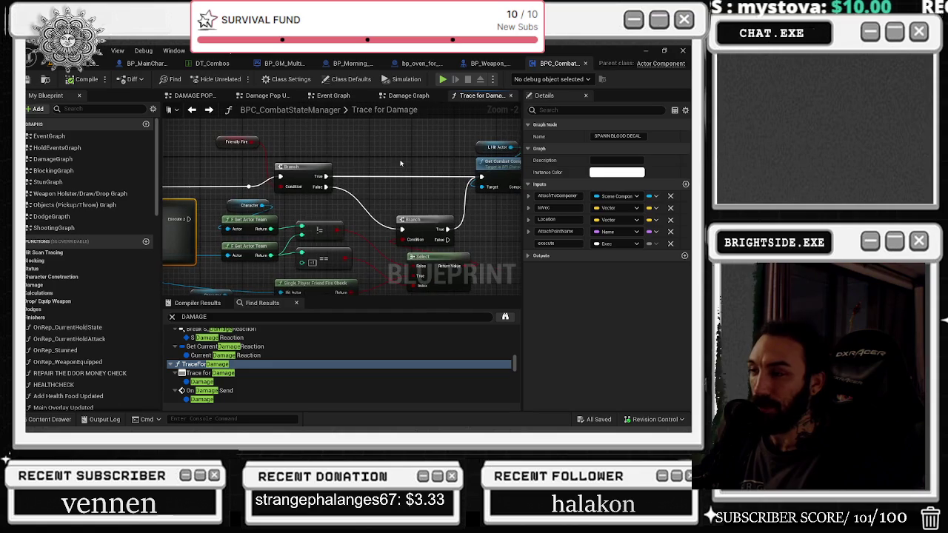
drag(462, 236, 367, 232)
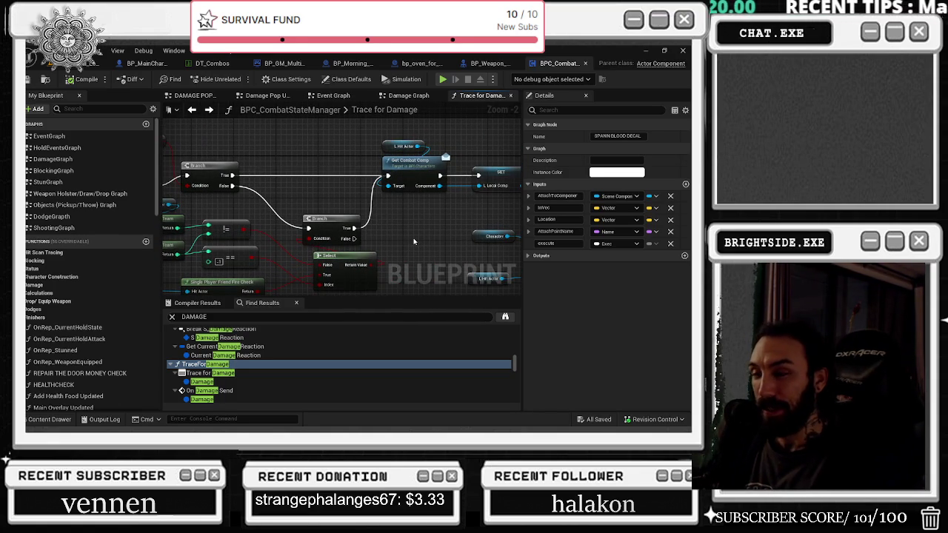
mouse_move(420, 222)
mouse_down()
mouse_move(320, 230)
mouse_move(278, 220)
mouse_move(428, 250)
mouse_up()
drag(392, 229, 284, 231)
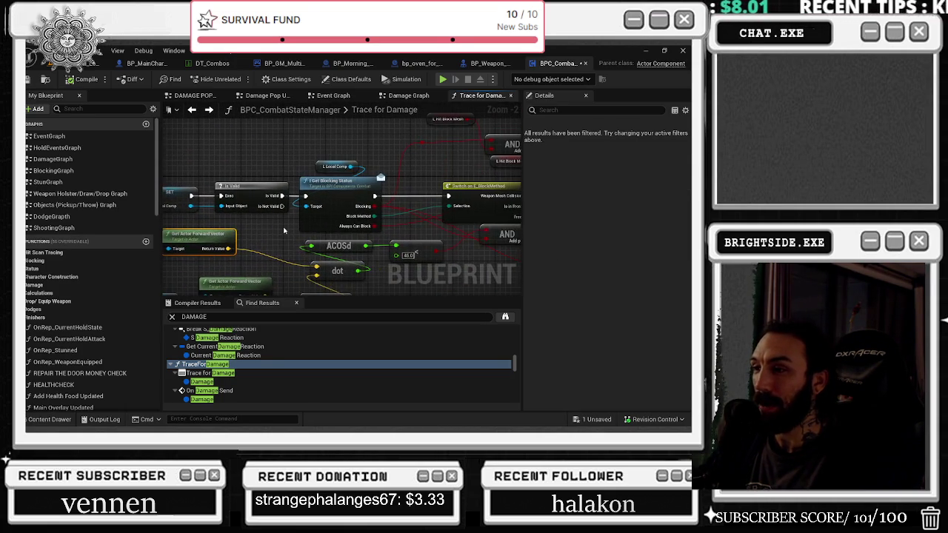
click(340, 261)
drag(340, 261, 361, 251)
drag(361, 312, 419, 285)
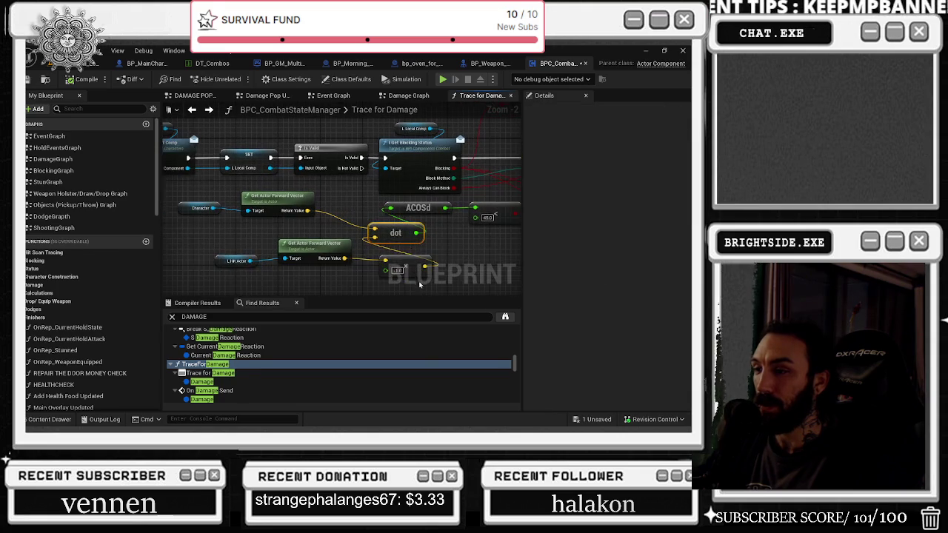
drag(176, 268, 274, 245)
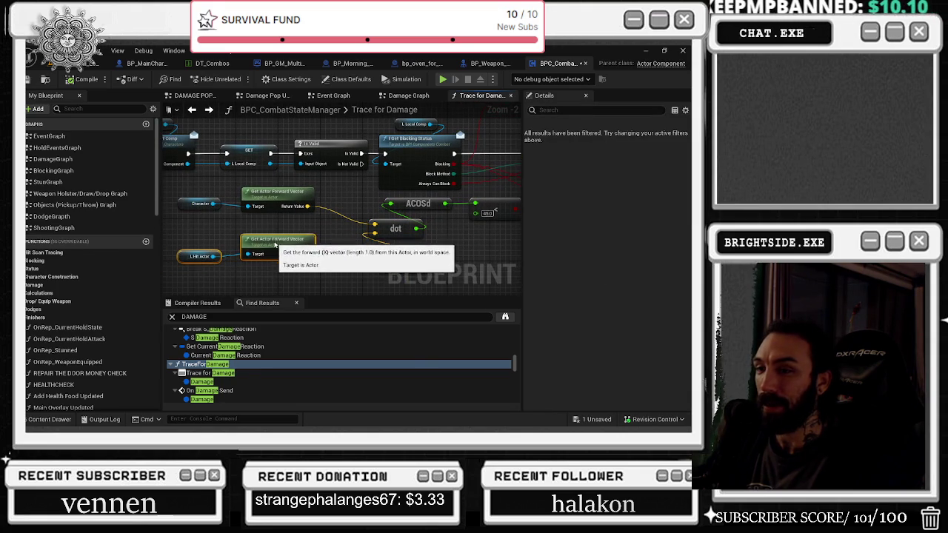
key(ctrl+v)
mouse_move(391, 230)
mouse_down()
mouse_move(417, 235)
mouse_move(317, 211)
mouse_up()
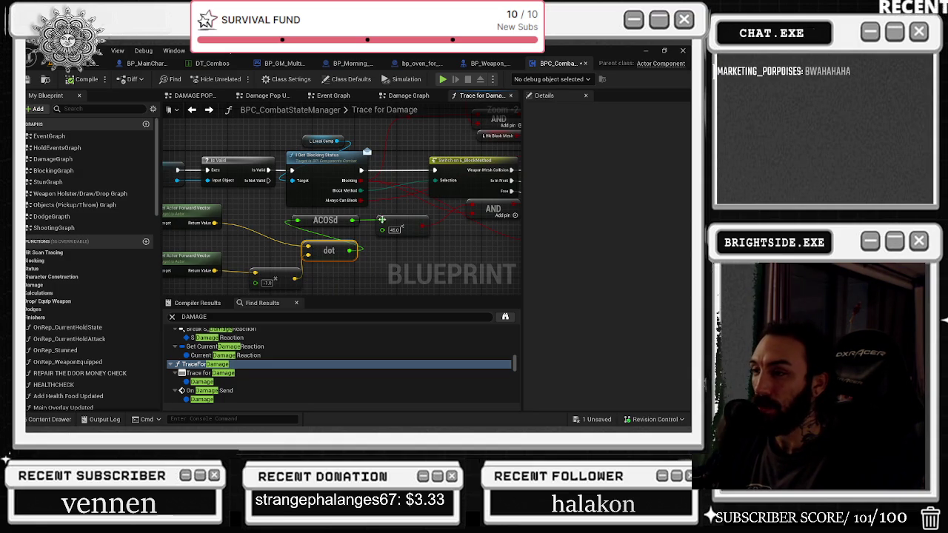
Insert a reroute point on the pink Name wire near Anim Sync Perform and tidy its path.
drag(486, 184, 433, 188)
mouse_move(241, 135)
mouse_down()
mouse_move(250, 191)
mouse_move(307, 212)
mouse_move(294, 213)
mouse_up()
click(262, 191)
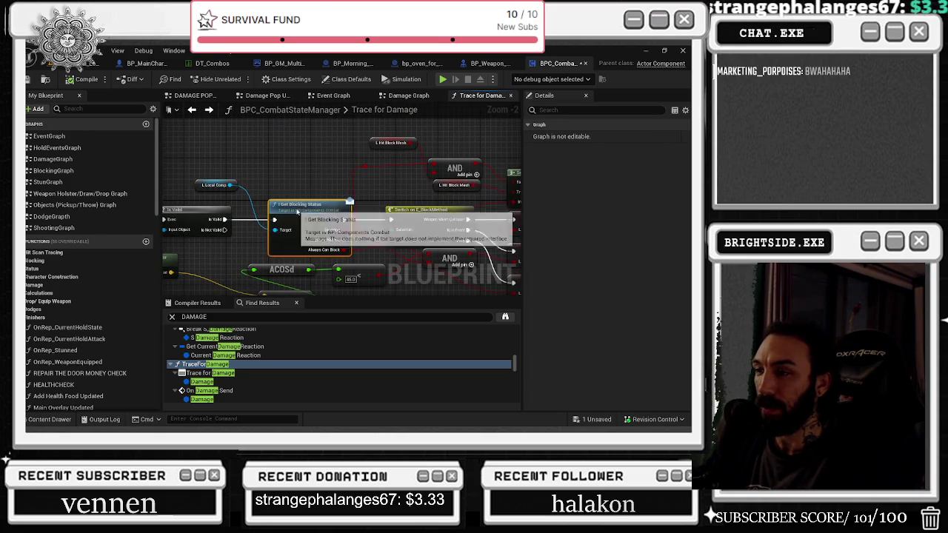
mouse_move(414, 146)
mouse_down()
mouse_move(291, 140)
mouse_move(296, 161)
mouse_move(355, 188)
mouse_up()
mouse_move(454, 169)
mouse_down()
mouse_move(272, 123)
mouse_move(180, 194)
mouse_move(217, 253)
mouse_up()
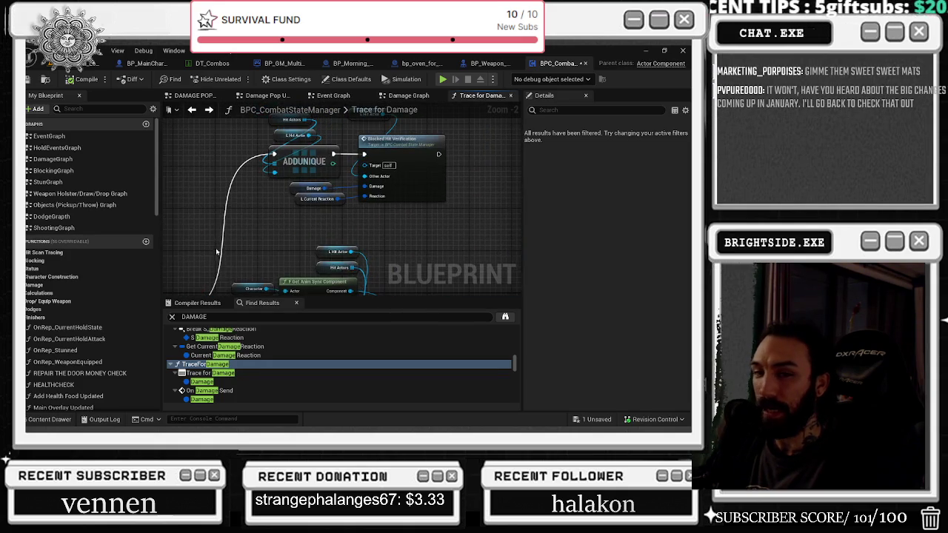
drag(415, 233, 377, 140)
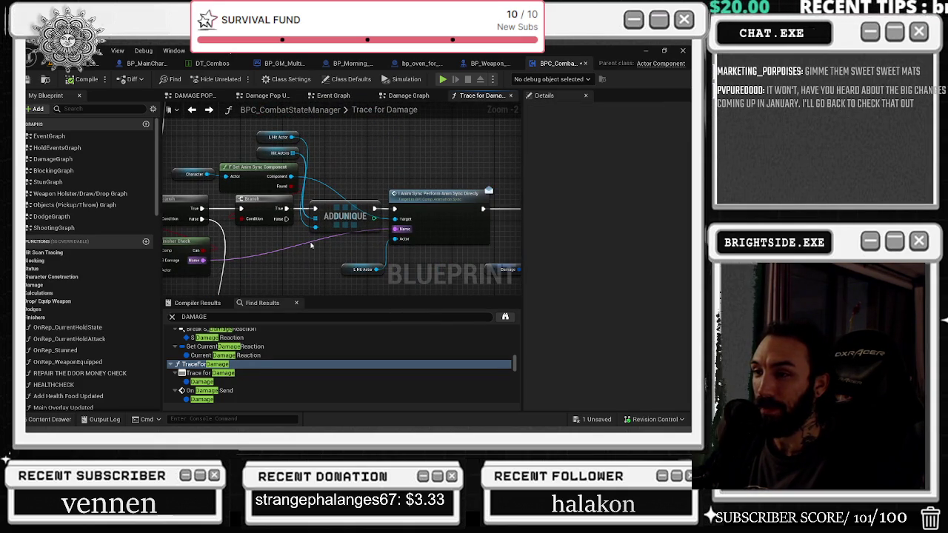
double_click(311, 245)
mouse_move(303, 244)
mouse_down()
mouse_move(358, 264)
mouse_move(337, 277)
mouse_up()
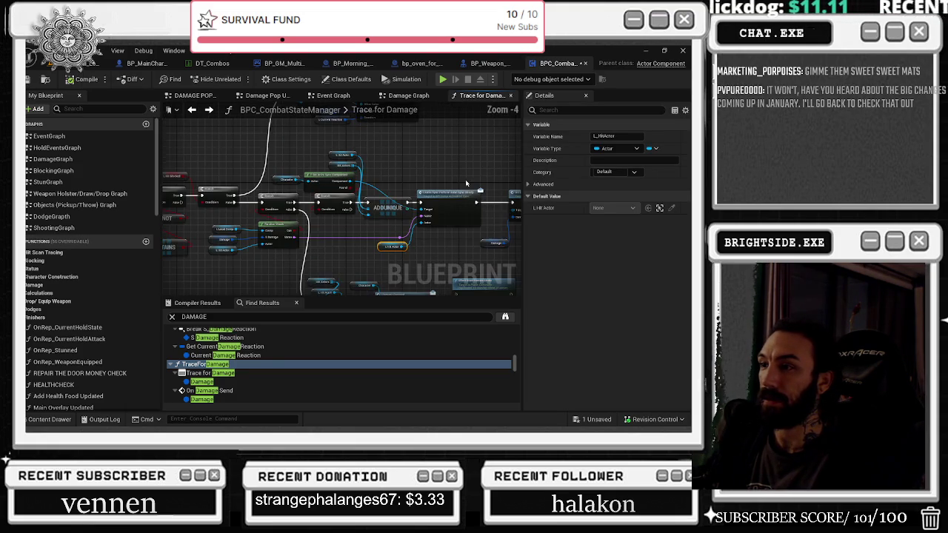
Pan along the Trace for Damage graph to review the nodes before and after AddUnique.
scroll(485, 190, down, 2)
click(374, 189)
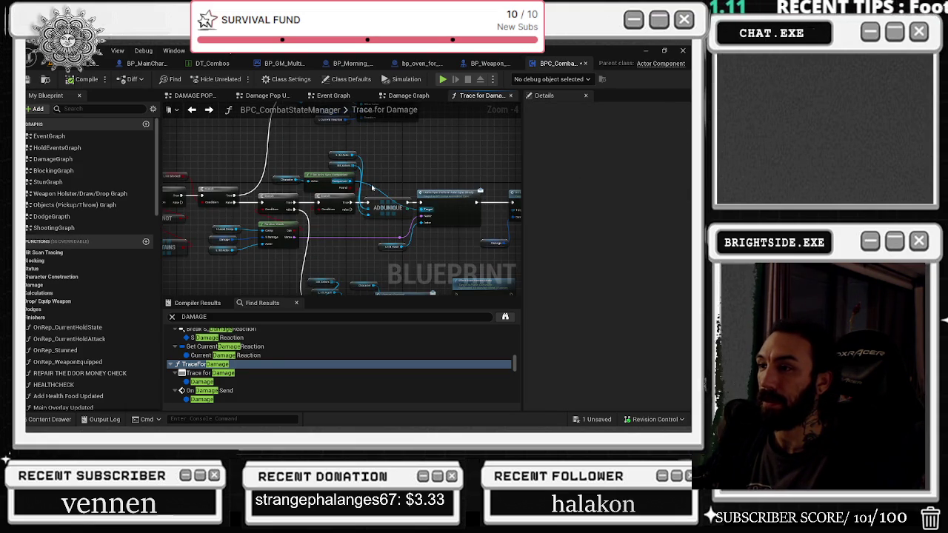
drag(372, 189, 237, 183)
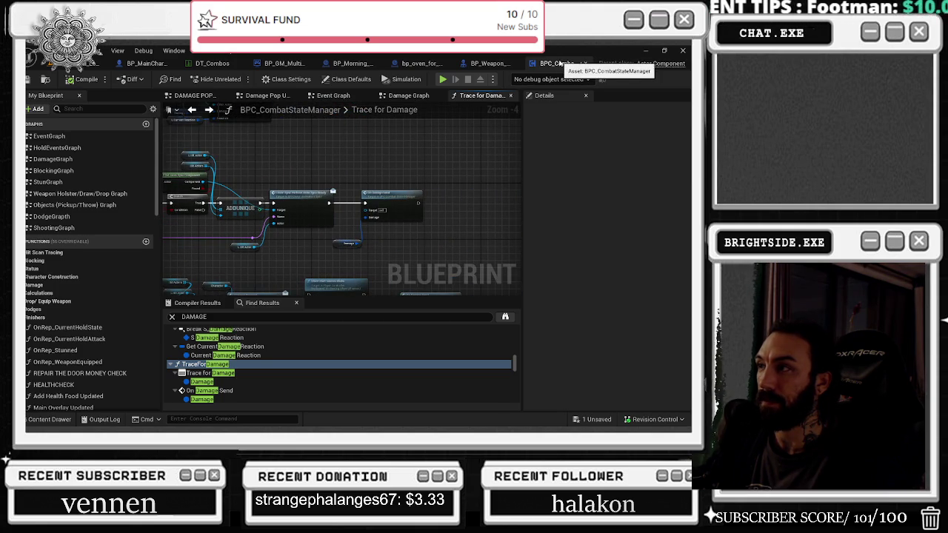
scroll(321, 153, up, 3)
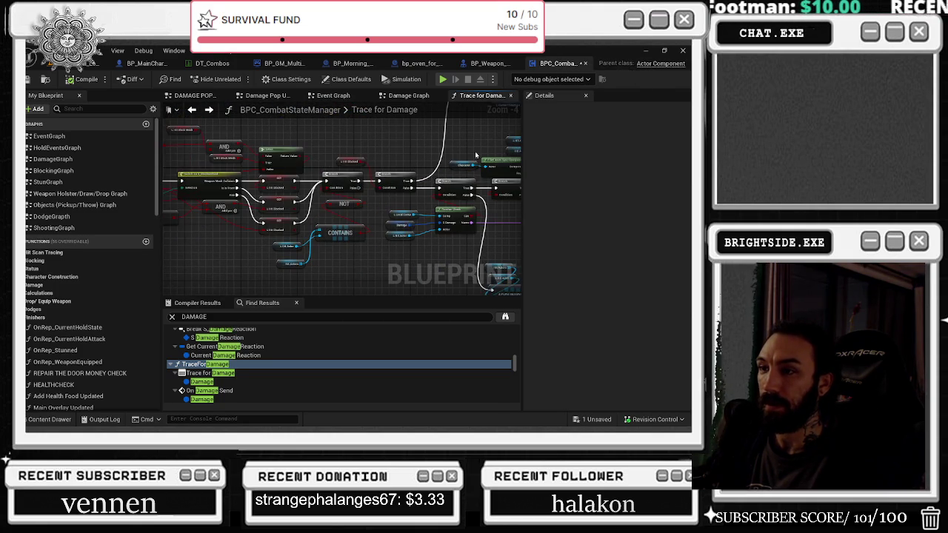
drag(391, 171, 494, 179)
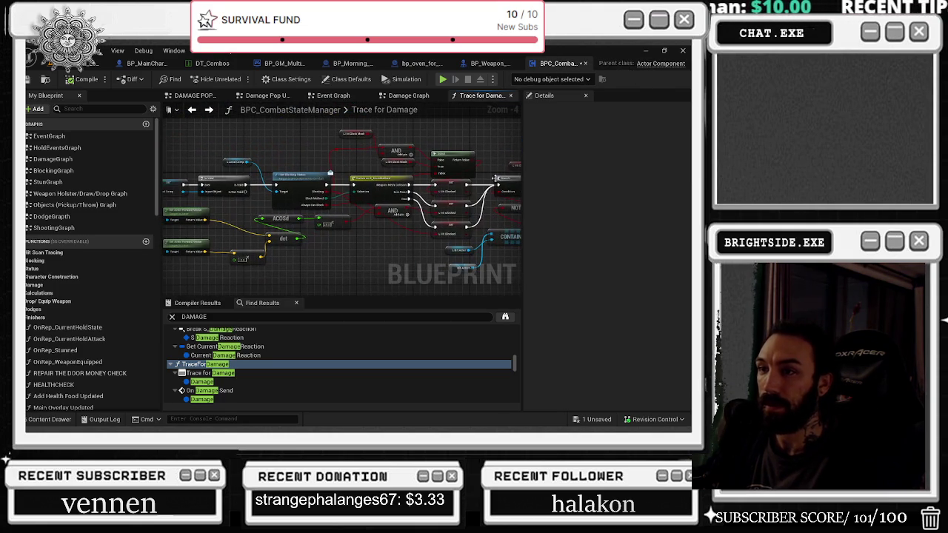
click(501, 68)
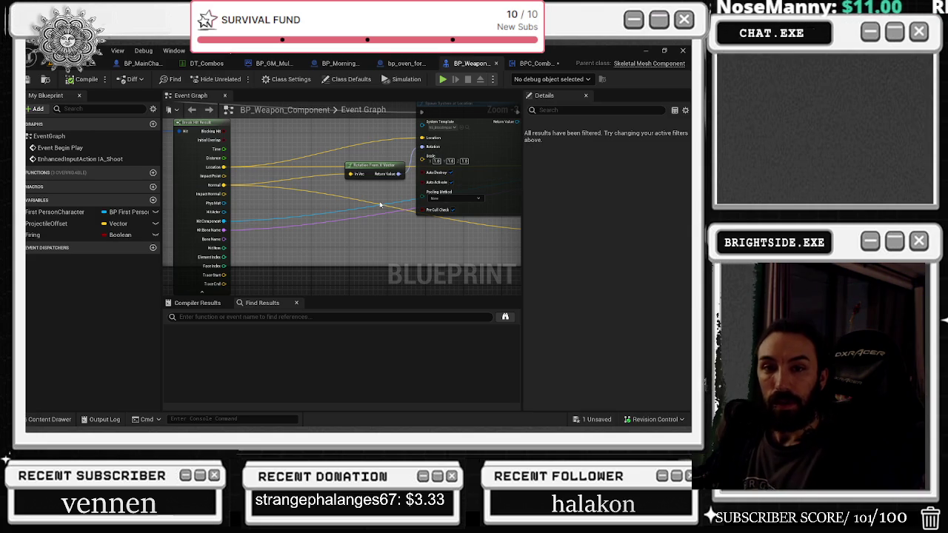
Zoom to BP_Weapon_Component's Make Array node and browse to its M_Blood_Hit_Decal material.
scroll(429, 274, up, 1)
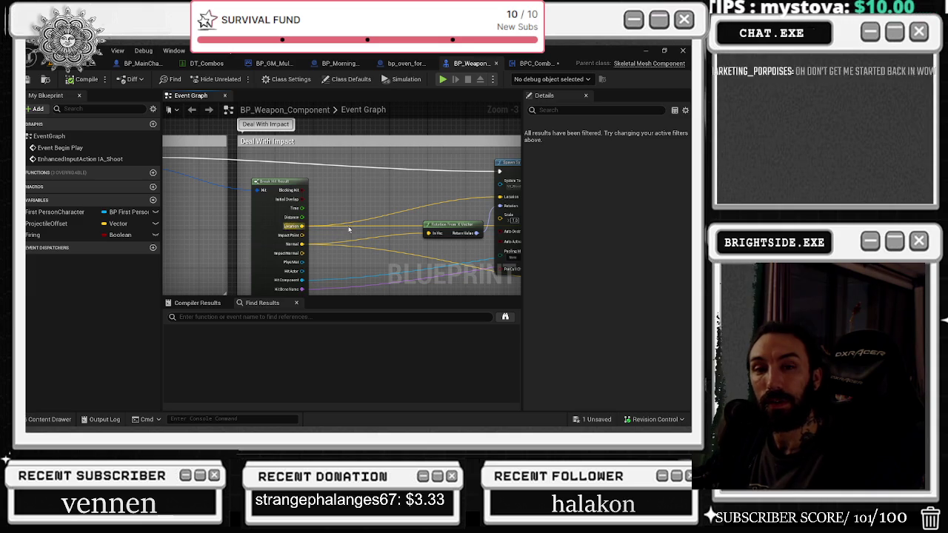
scroll(331, 158, down, 3)
mouse_move(331, 157)
mouse_down()
mouse_move(399, 185)
mouse_move(277, 198)
mouse_up()
scroll(400, 190, up, 1)
scroll(336, 226, up, 5)
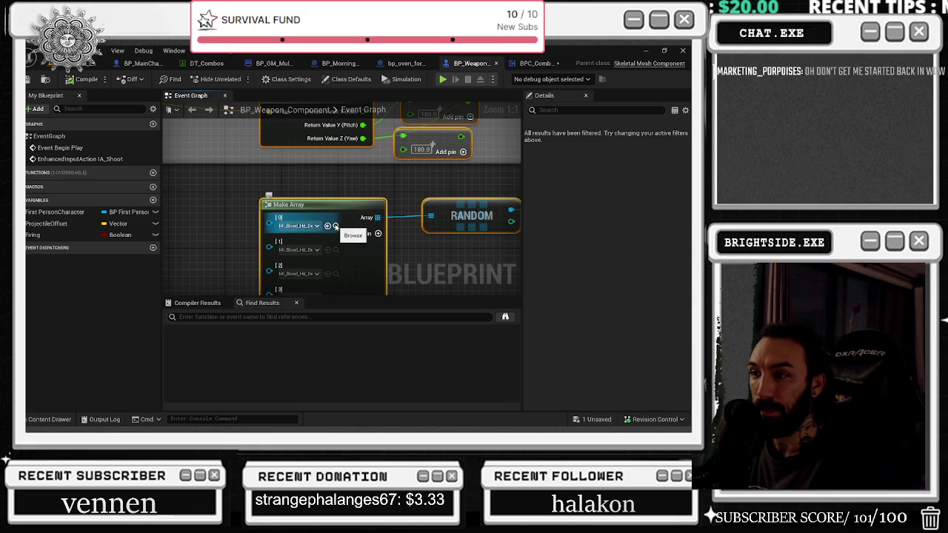
click(336, 227)
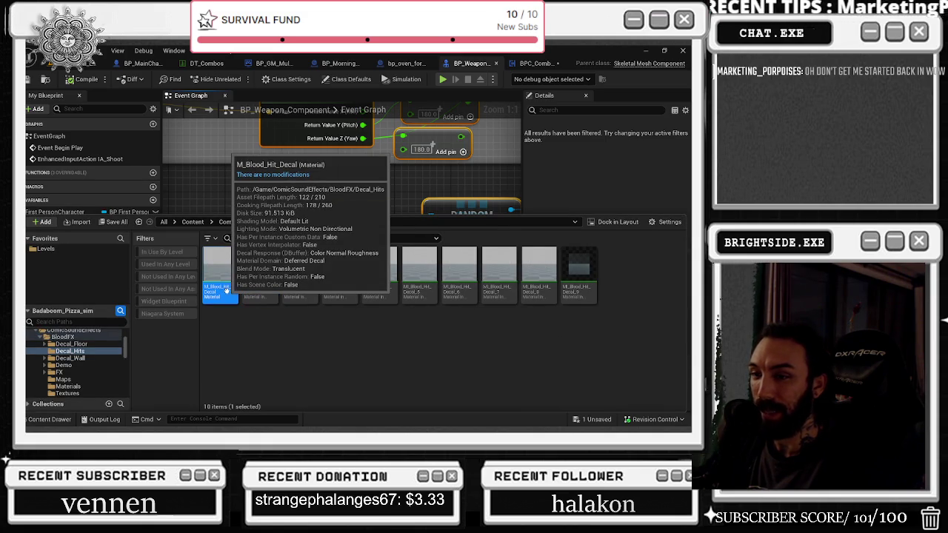
Open the M_Blood_Hit_Decal material and inspect the HumanBlood? parameter and texture sample nodes.
drag(226, 291, 333, 200)
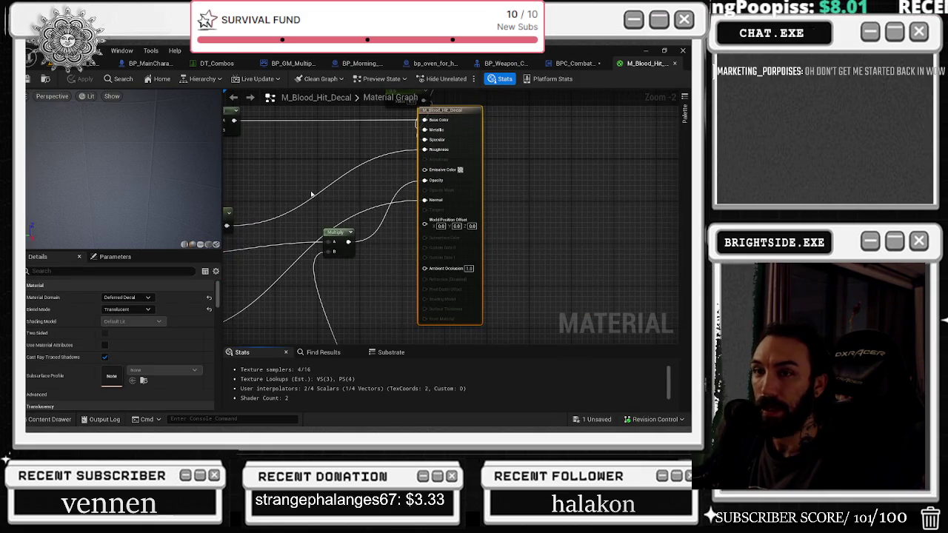
mouse_move(311, 194)
mouse_down()
mouse_move(467, 211)
mouse_move(568, 328)
mouse_up()
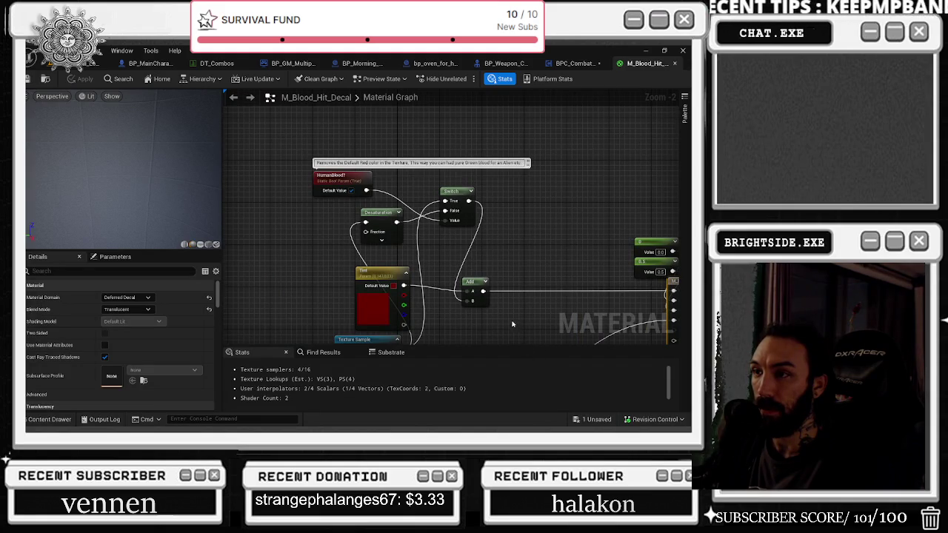
click(337, 178)
mouse_move(497, 333)
mouse_down()
mouse_move(547, 140)
mouse_move(560, 133)
mouse_move(677, 185)
mouse_up()
mouse_move(476, 275)
mouse_down()
mouse_move(369, 256)
mouse_move(345, 173)
mouse_up()
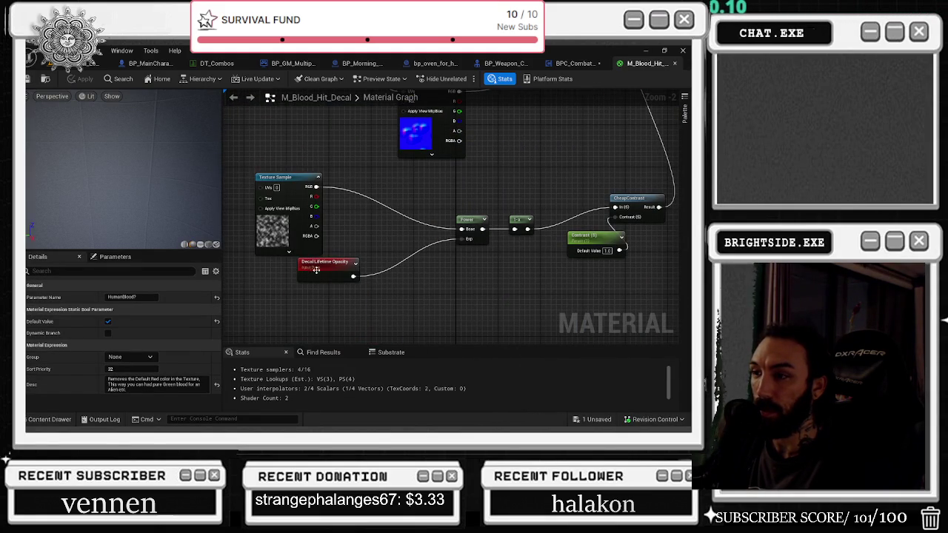
Shift the Decal Lifetime Opacity, Power, 1-x and Contrast nodes and inspect CheapContrast.
drag(317, 271, 285, 282)
drag(419, 206, 533, 238)
mouse_move(516, 221)
mouse_down()
mouse_move(485, 215)
mouse_move(449, 228)
mouse_up()
drag(585, 235, 490, 272)
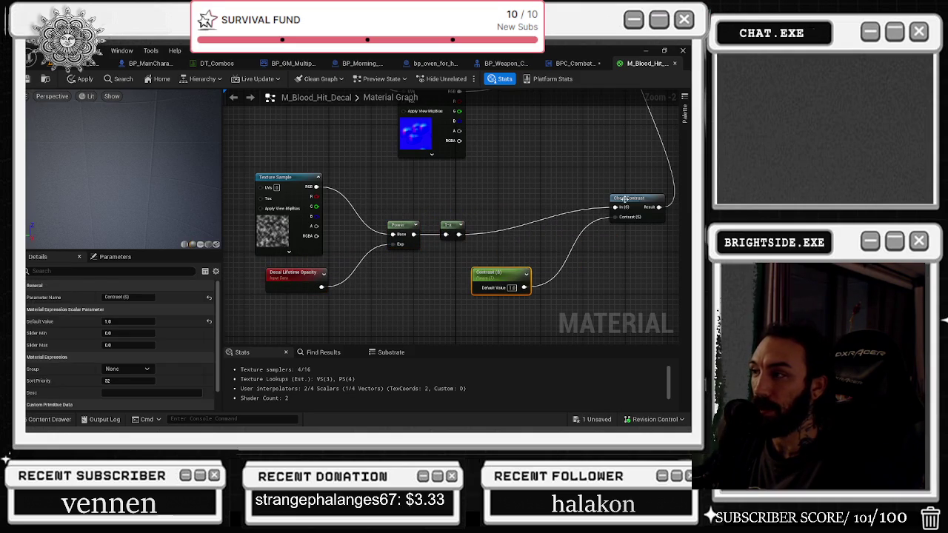
click(625, 198)
mouse_move(625, 199)
mouse_down()
mouse_move(435, 232)
mouse_move(241, 322)
mouse_move(337, 310)
mouse_up()
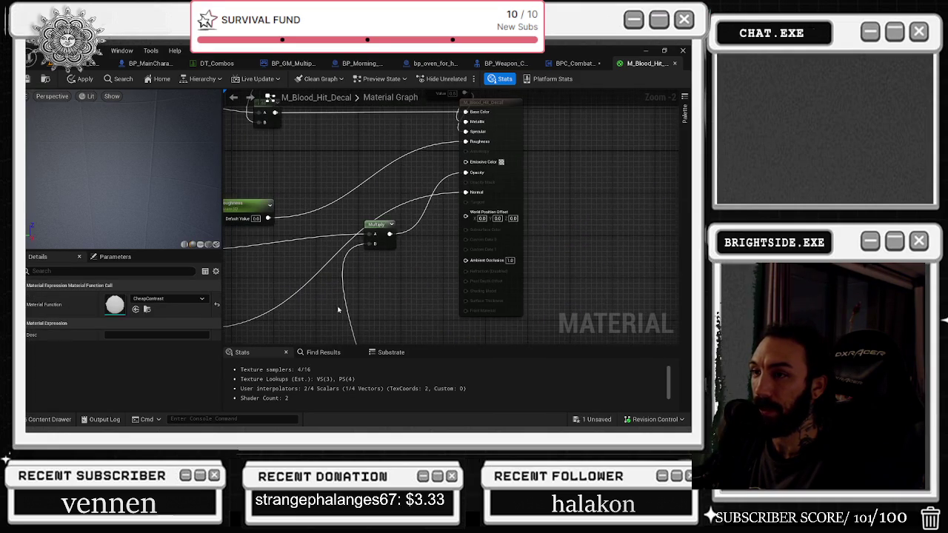
Reposition the Multiply, material output and constant nodes, then close the material without applying changes.
mouse_move(378, 229)
mouse_down()
mouse_move(407, 265)
mouse_move(418, 248)
mouse_up()
drag(473, 206, 413, 272)
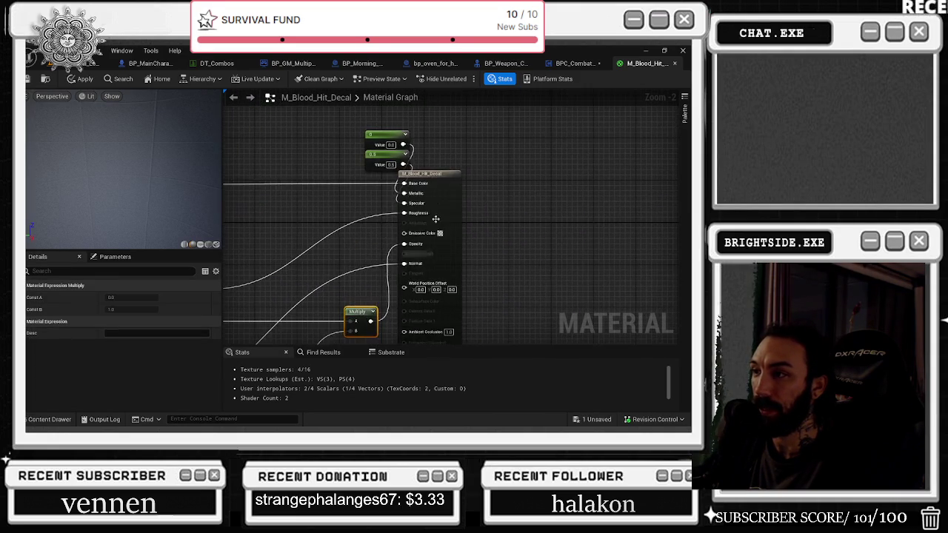
drag(435, 183, 503, 184)
click(373, 148)
drag(372, 147, 403, 148)
click(332, 185)
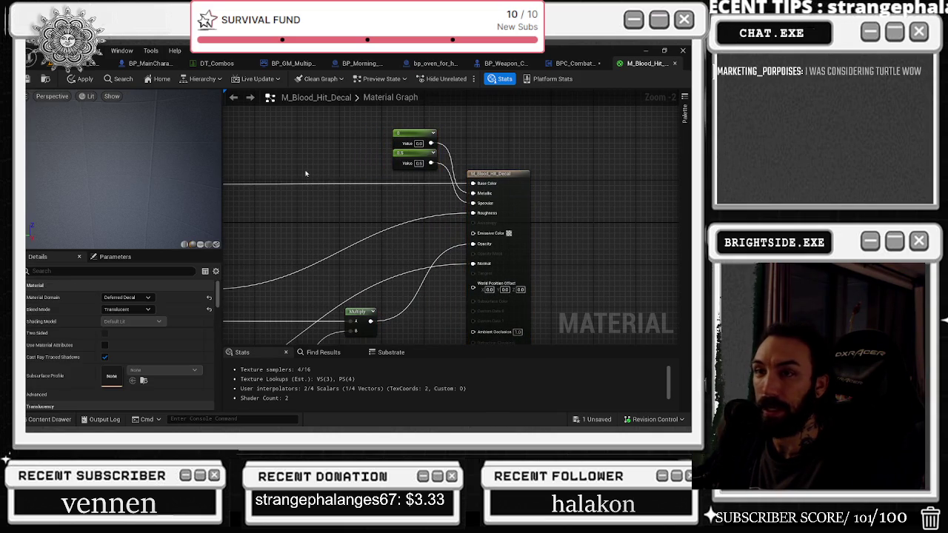
click(673, 63)
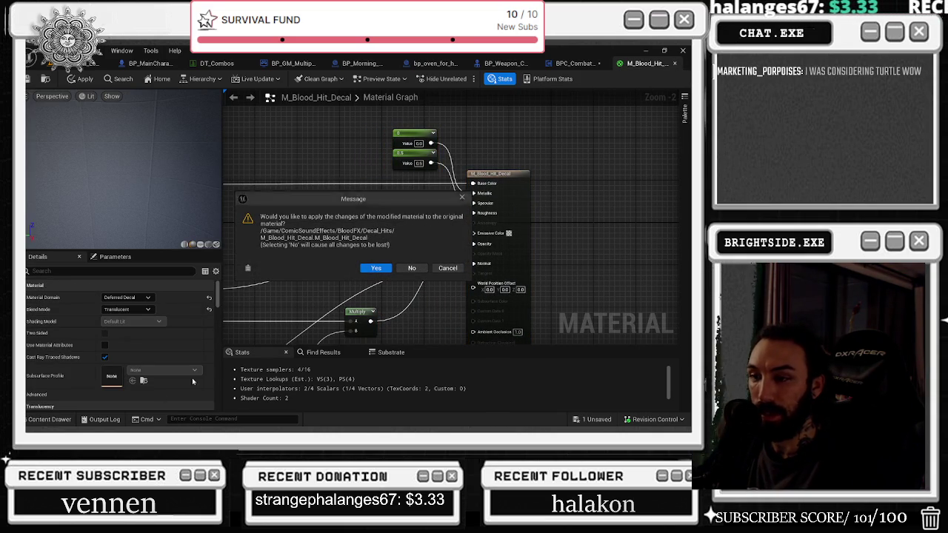
click(412, 269)
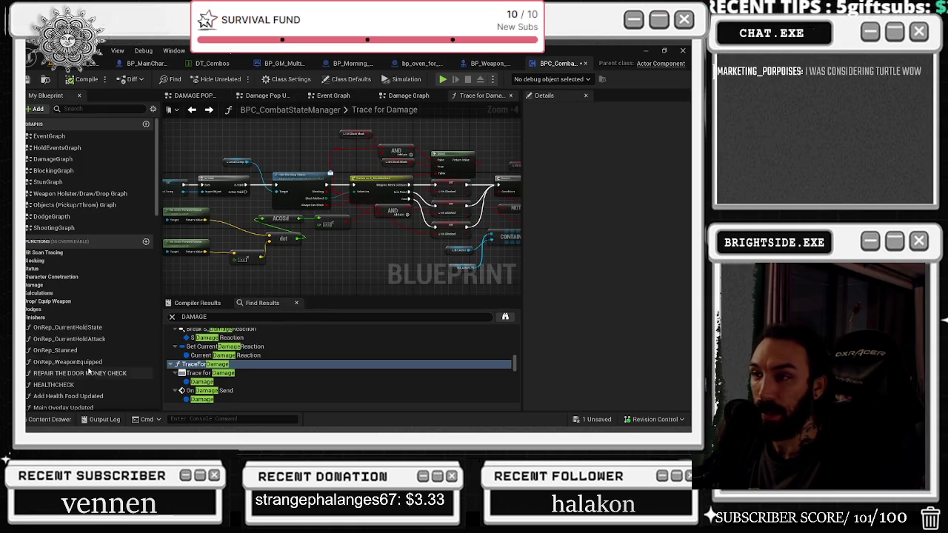
Browse from the decal pin up to BloodFX, open Decal_Floor, then close BP_Weapon_Component.
click(474, 63)
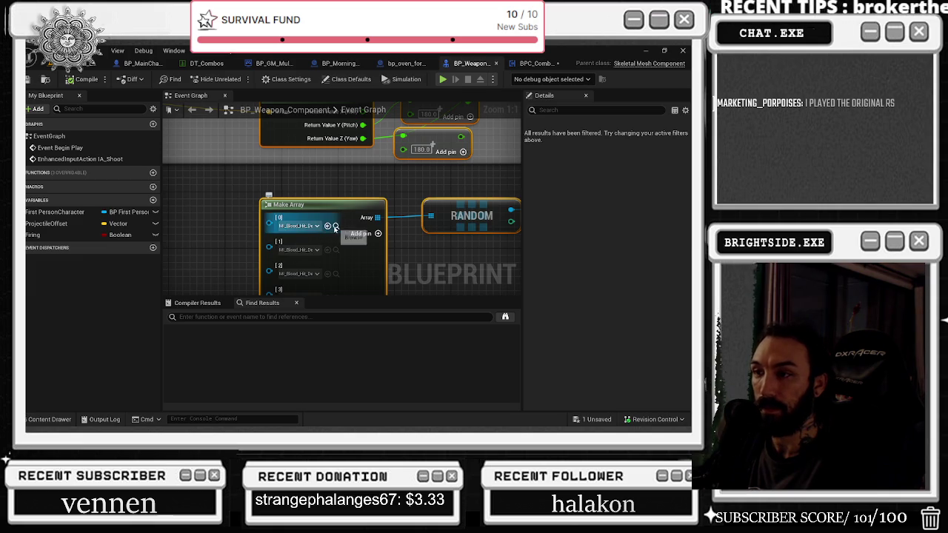
click(335, 226)
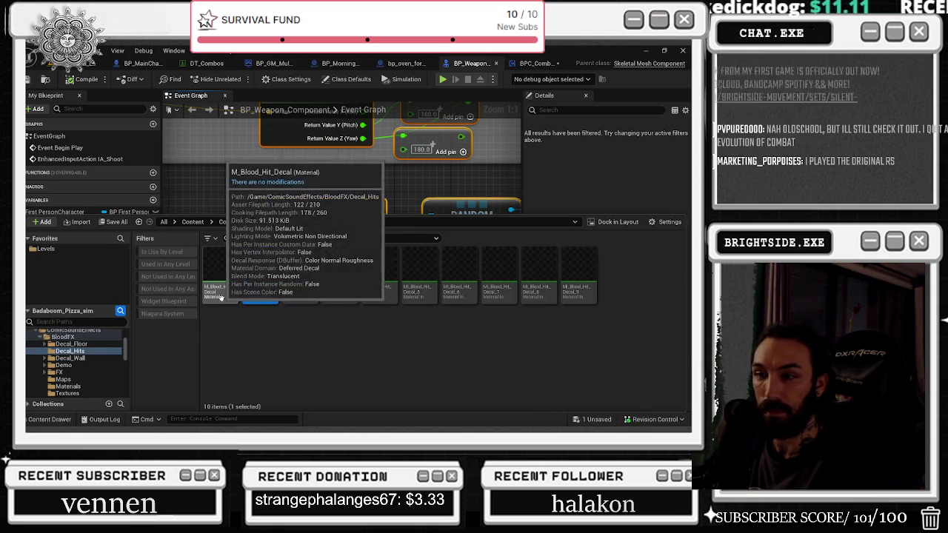
click(300, 222)
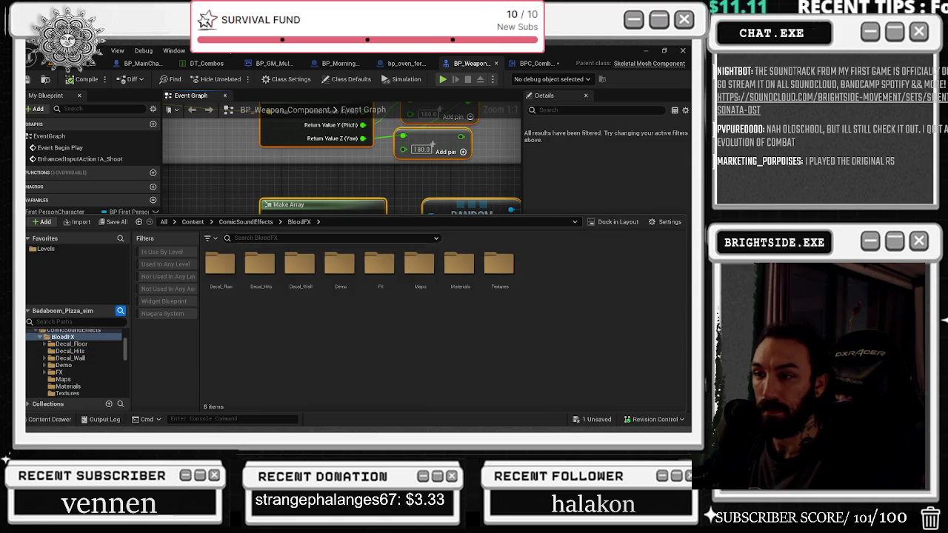
double_click(220, 264)
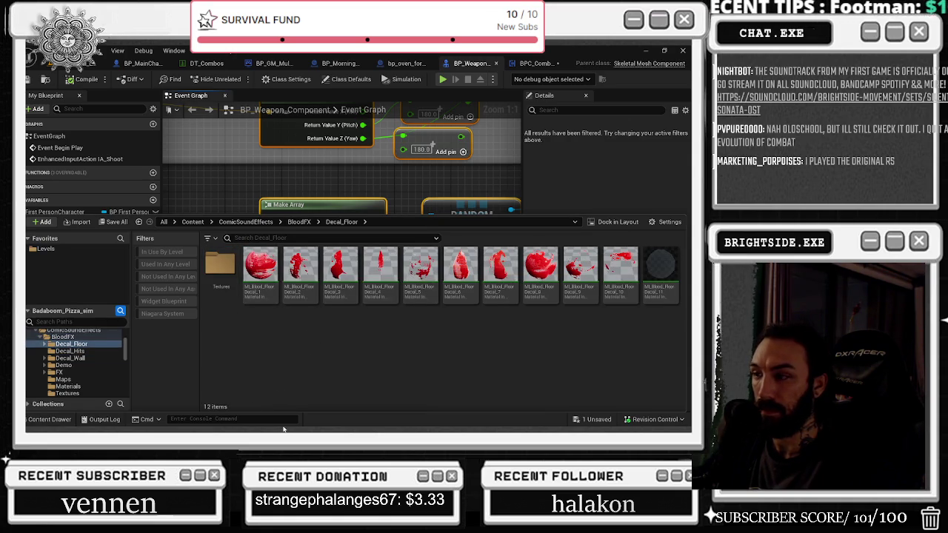
click(273, 177)
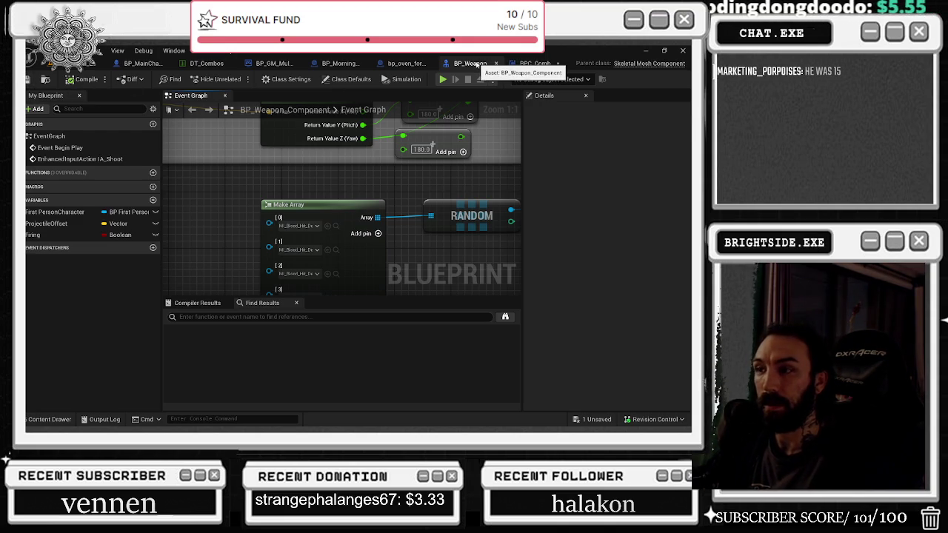
scroll(439, 191, down, 5)
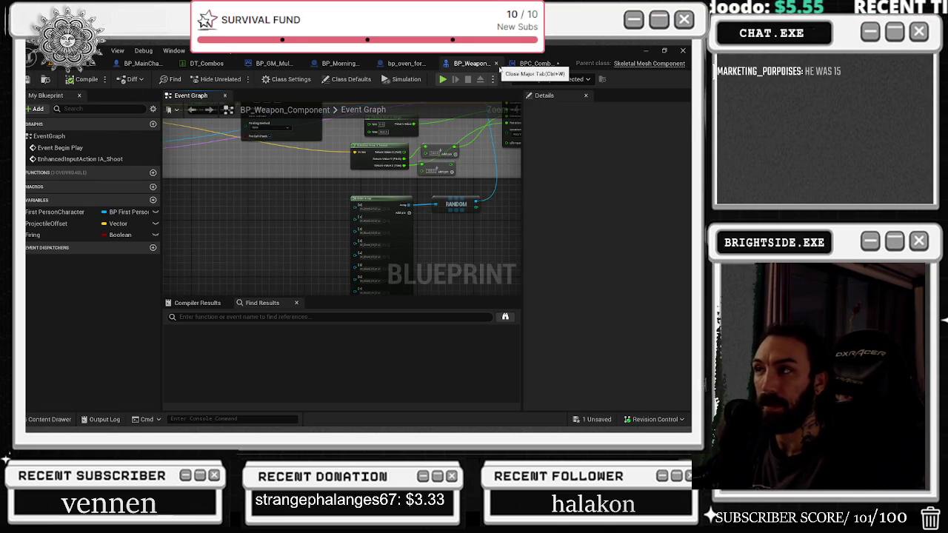
click(495, 64)
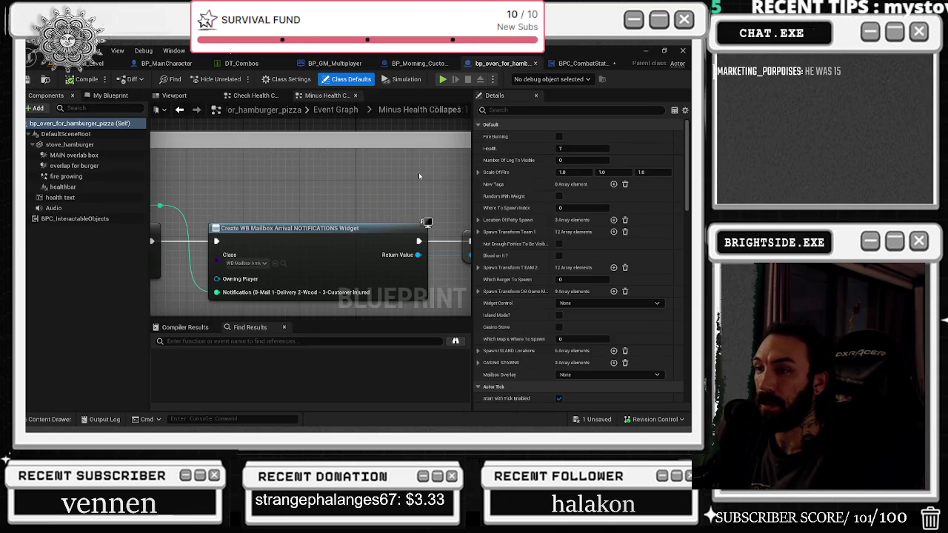
Return to BPC_CombatStateManager and open SPAWN BLOOD DECAL to view its Set Fade Out 5.0/10.0 settings.
click(568, 63)
mouse_move(340, 199)
mouse_down()
mouse_move(169, 158)
mouse_move(261, 140)
mouse_move(244, 171)
mouse_move(353, 201)
mouse_up()
double_click(353, 200)
scroll(353, 200, up, 6)
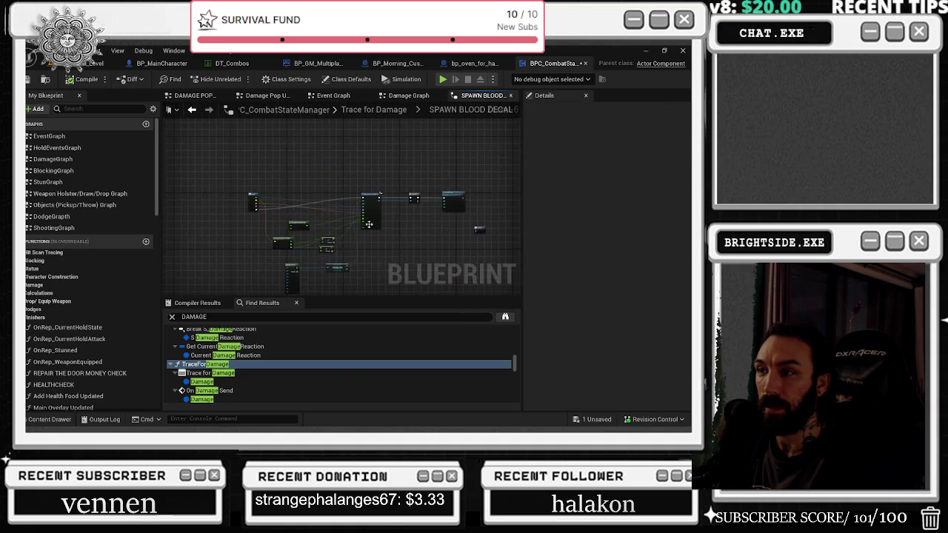
scroll(316, 207, down, 4)
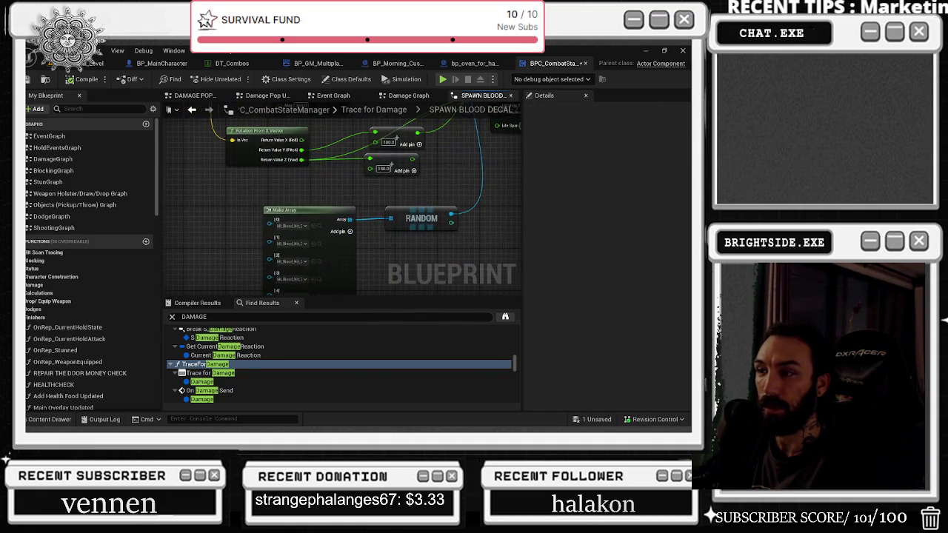
scroll(317, 207, up, 5)
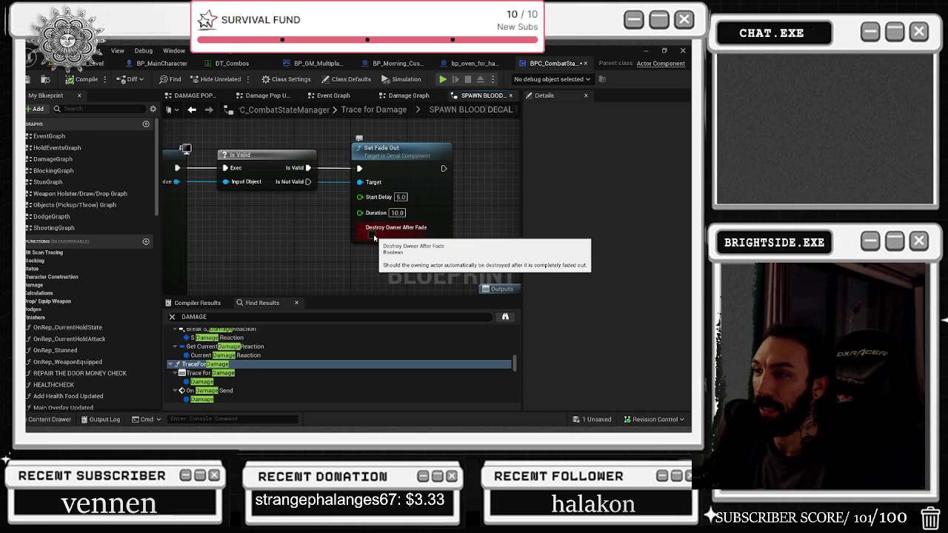
Bring the Spawn Decal Attached and Set Fade Out nodes into view, then drag out a wire to search for a destroy action.
drag(329, 194, 473, 194)
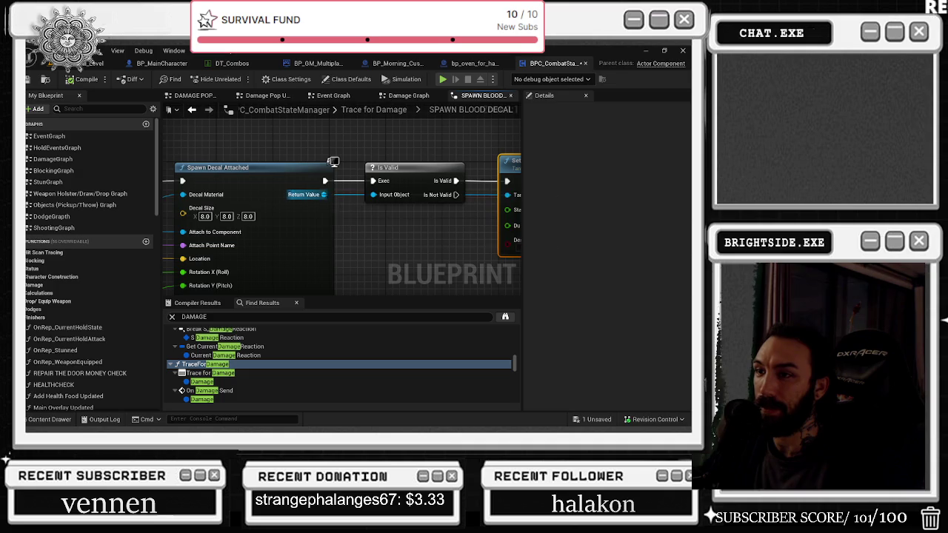
drag(397, 241, 338, 230)
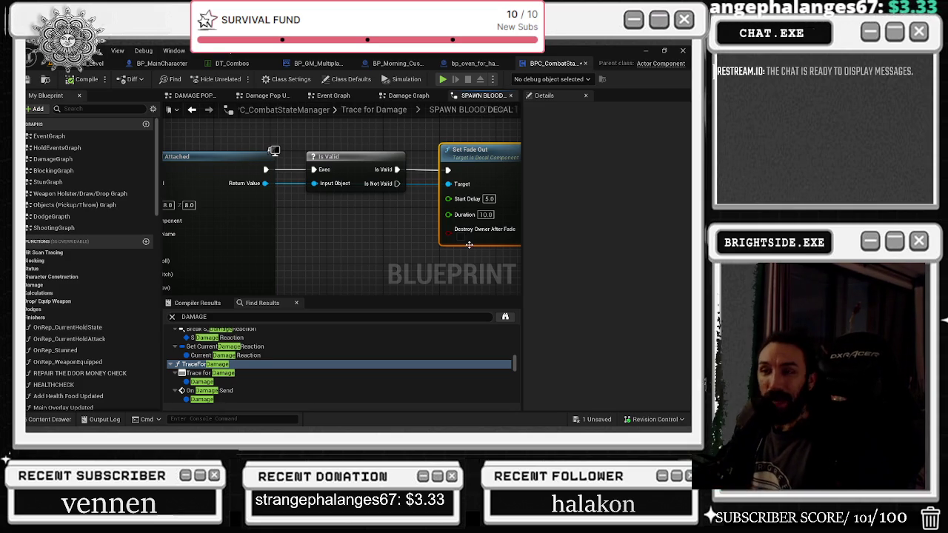
mouse_move(210, 182)
mouse_down()
mouse_move(289, 200)
mouse_move(299, 235)
mouse_up()
Enable Destroy Owner After Fade on Set Fade Out, save BPC_CombatStateManager, and return to the level.
text(DESTRO)
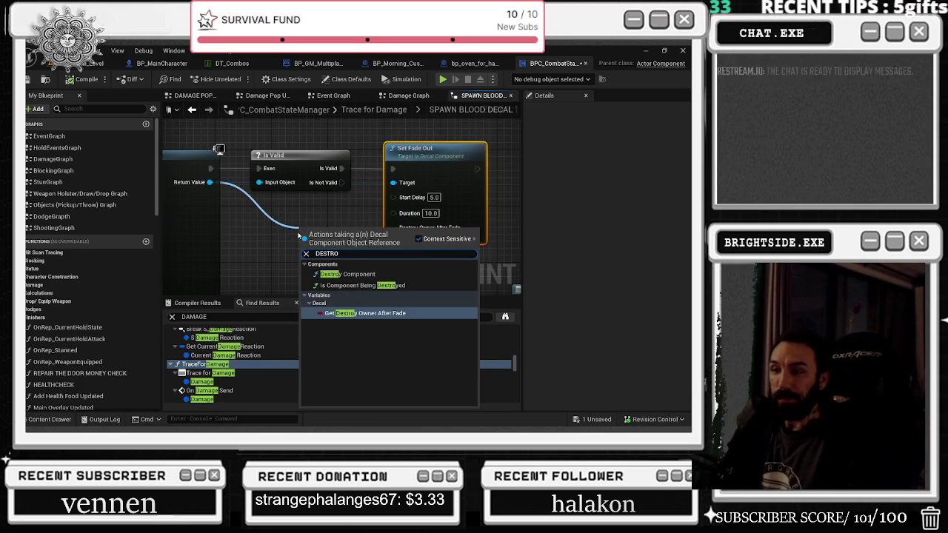
key(ctrl+z)
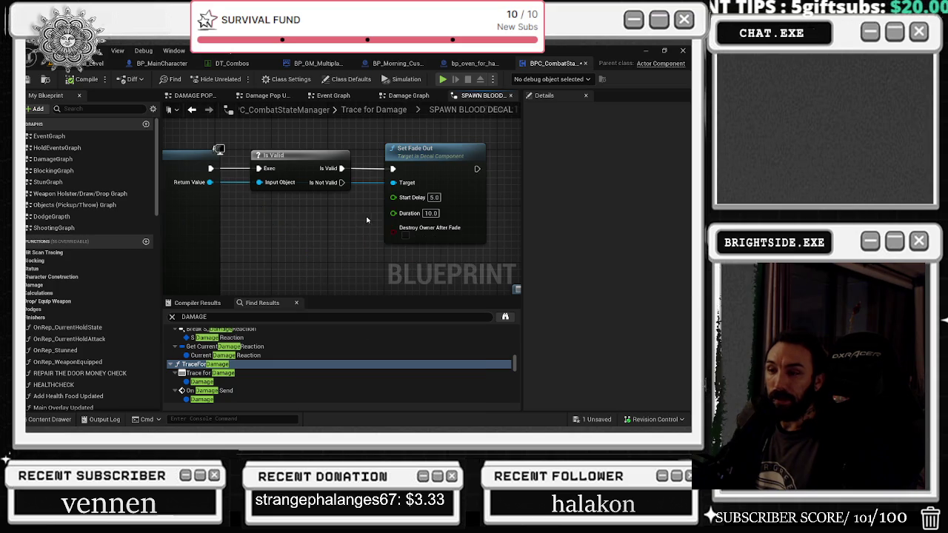
click(404, 234)
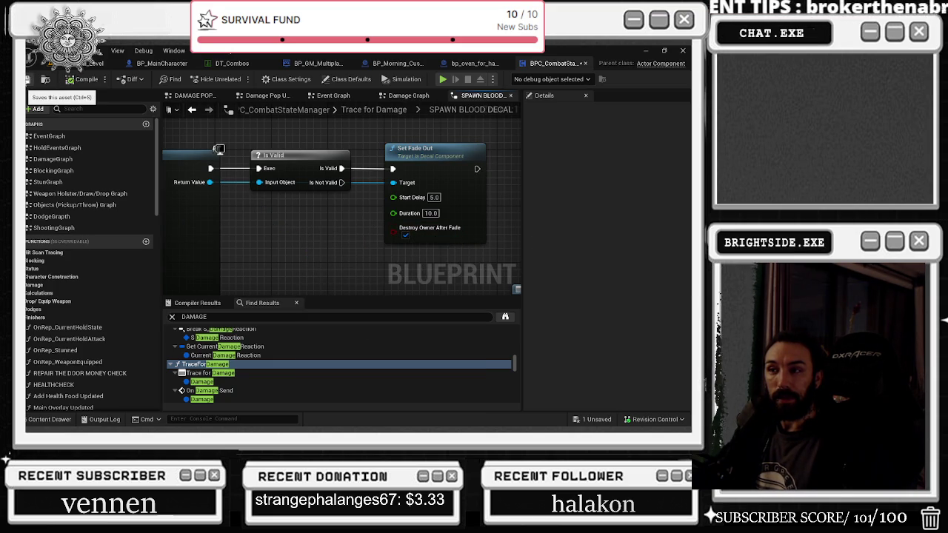
click(45, 79)
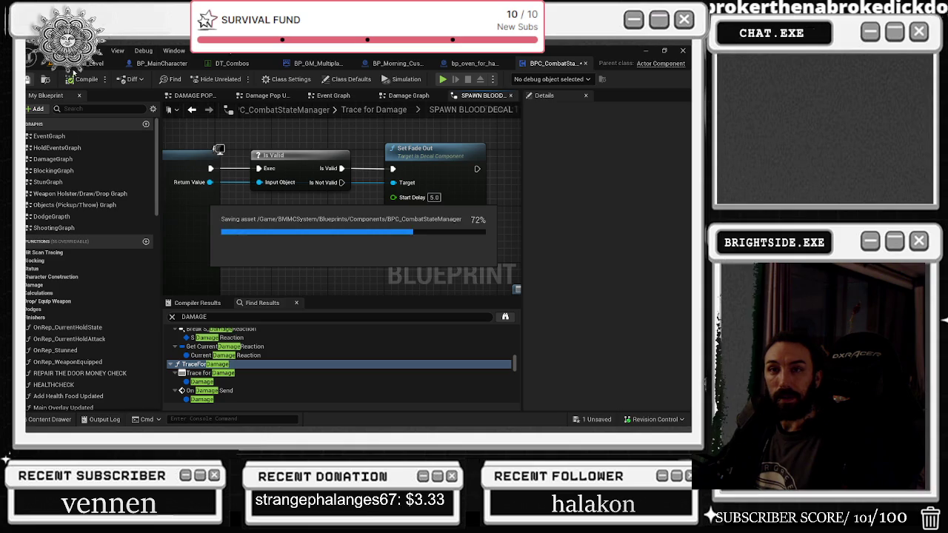
click(95, 63)
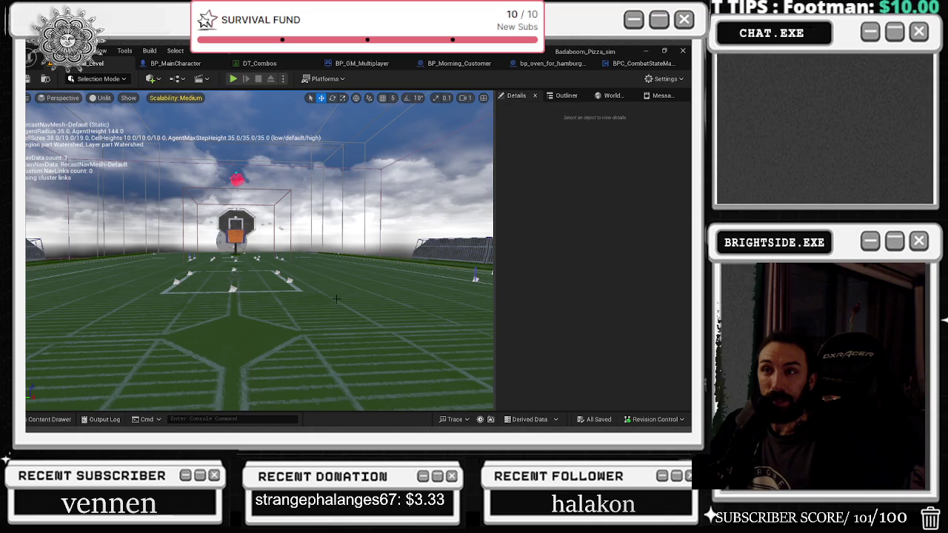
Playtest the level in the editor, picking up and throwing the basketball, then stop the session.
click(233, 78)
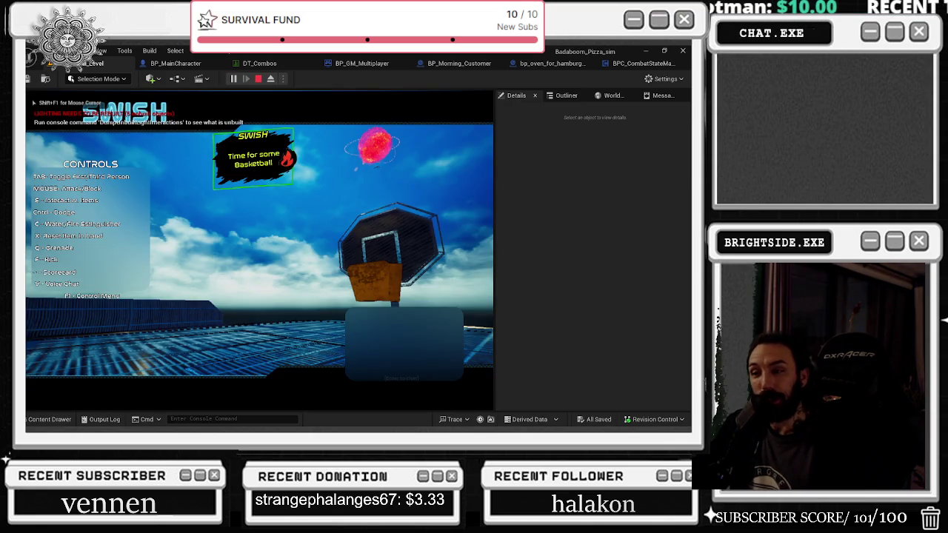
key(alt+Tab)
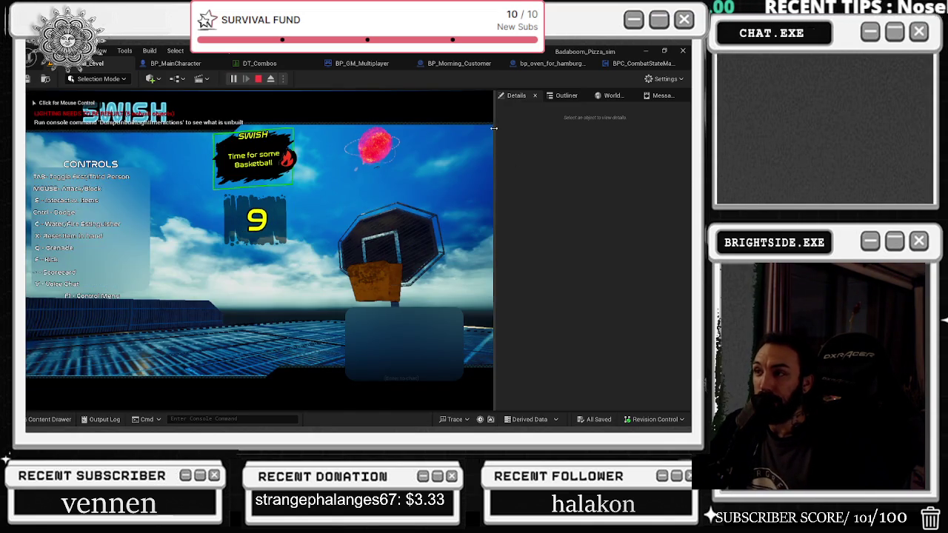
drag(494, 124, 591, 123)
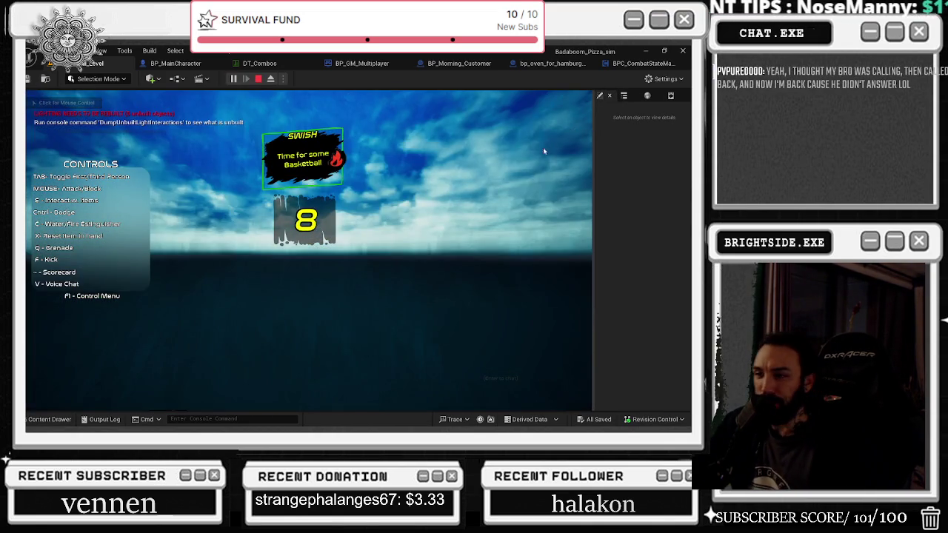
click(589, 213)
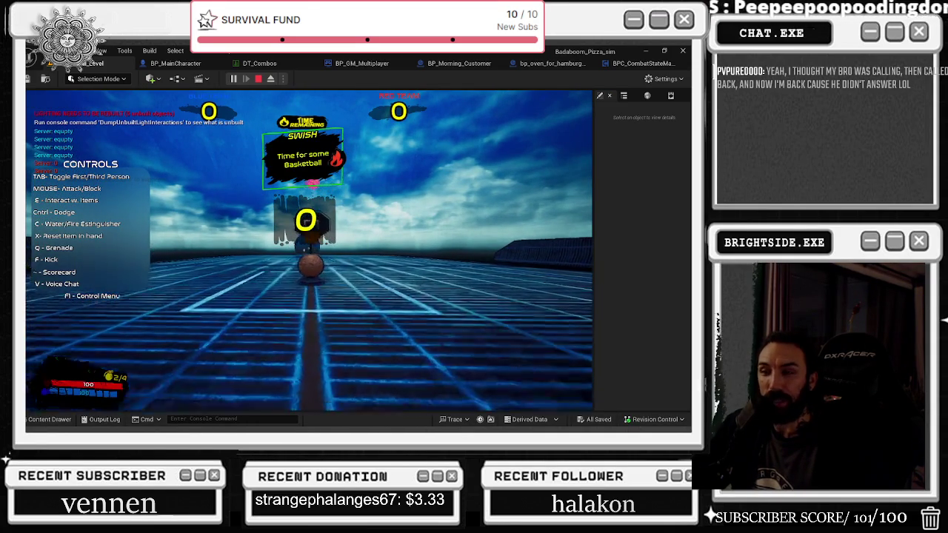
key(w)
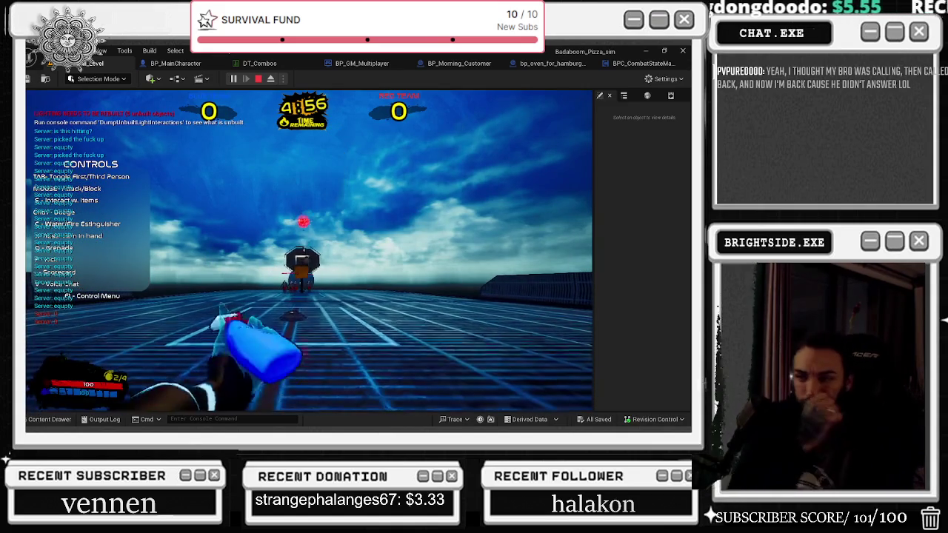
key(w)
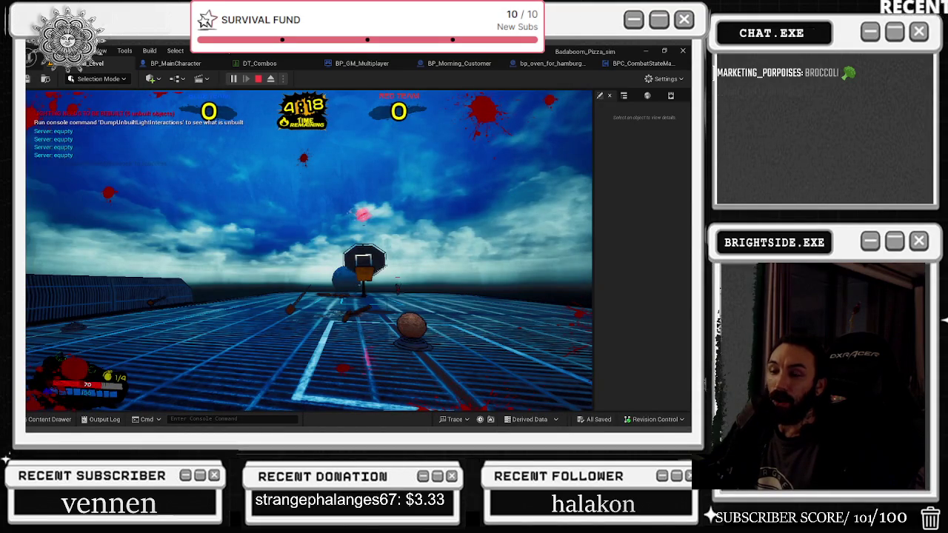
key(Escape)
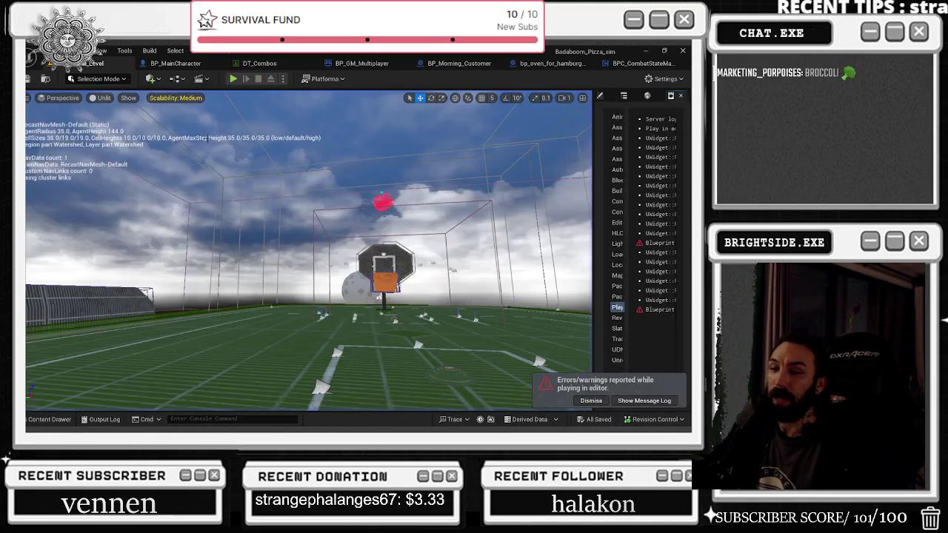
Start a new play session, then bring the browser window forward and move it left.
click(233, 79)
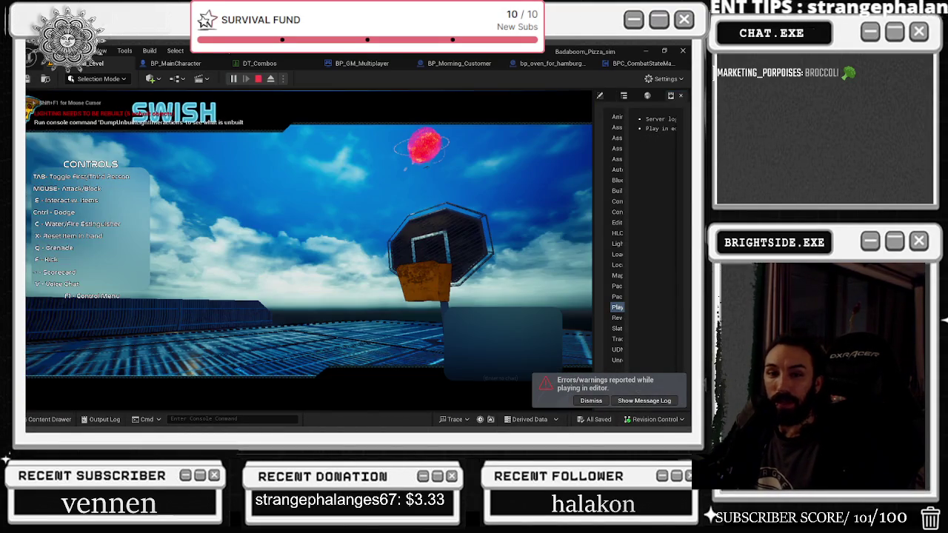
key(alt+Tab)
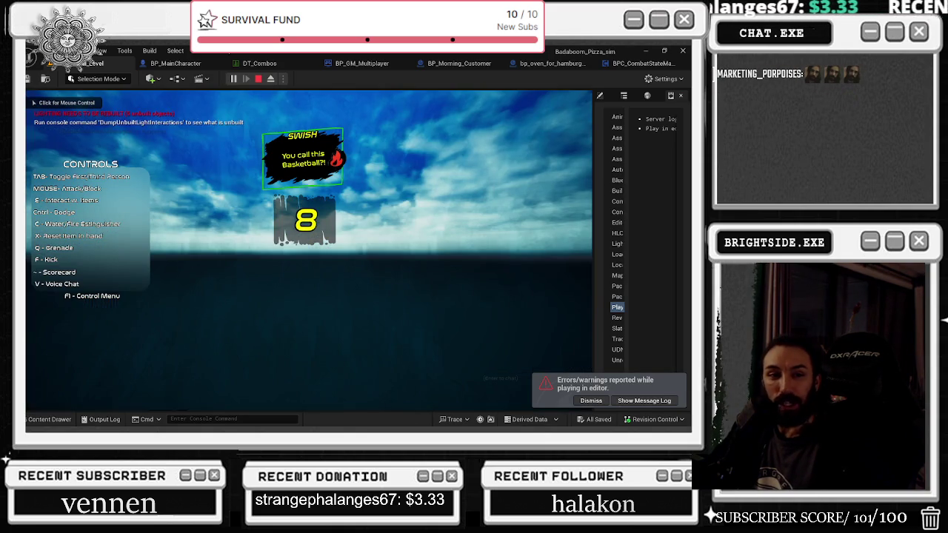
key(alt+Tab)
drag(495, 165, 415, 171)
Search Google for the podcaster's name in a new tab and maximize the window.
click(405, 172)
text(BRENDE)
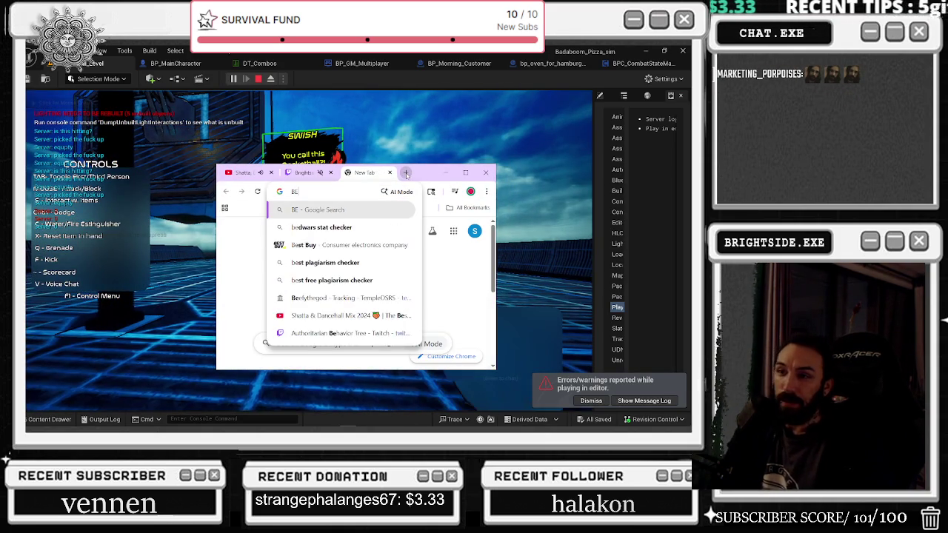
text(N SH)
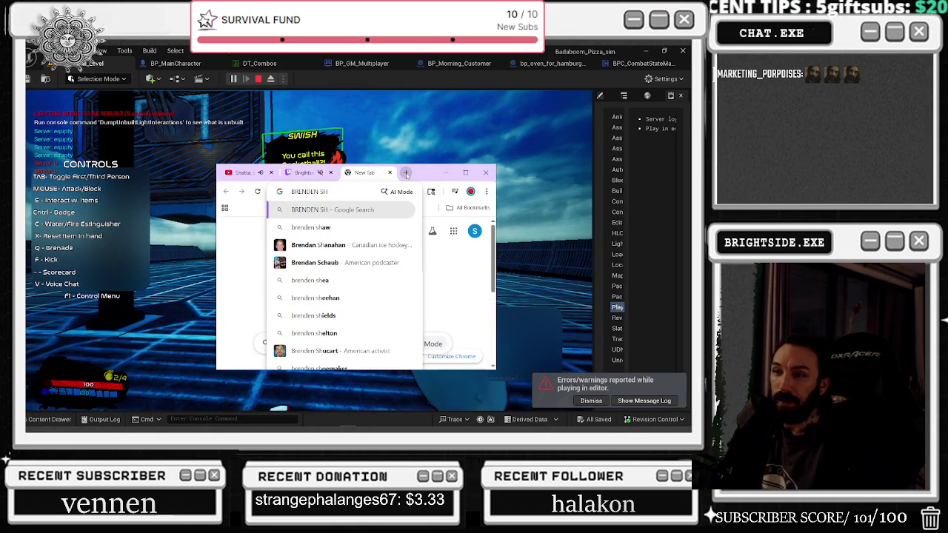
key(Down)
key(Down)
key(Down)
key(Return)
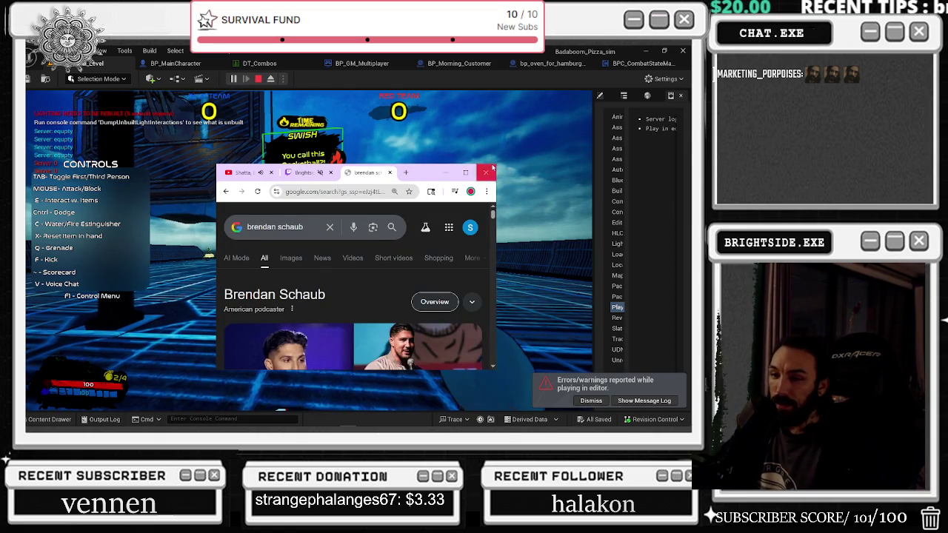
click(457, 172)
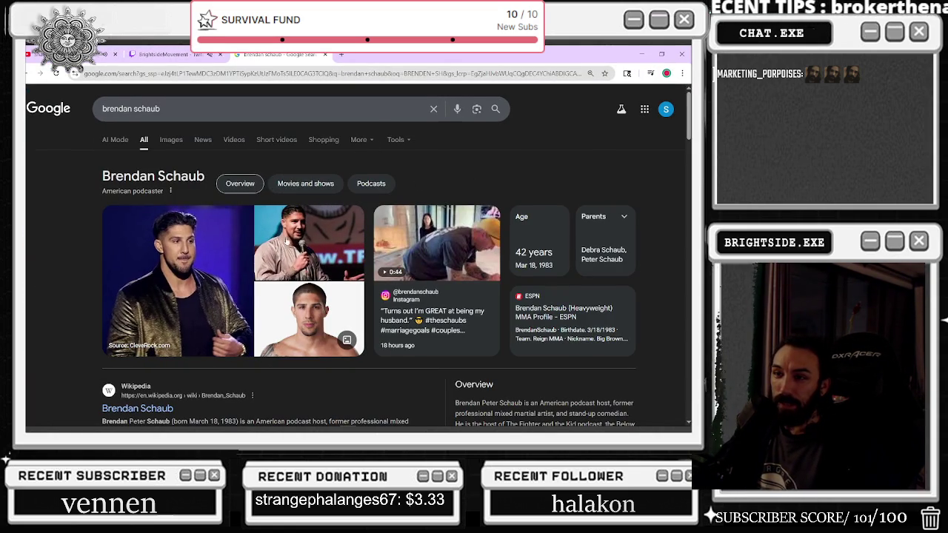
Preview the knowledge-panel photo and a related image.
click(313, 299)
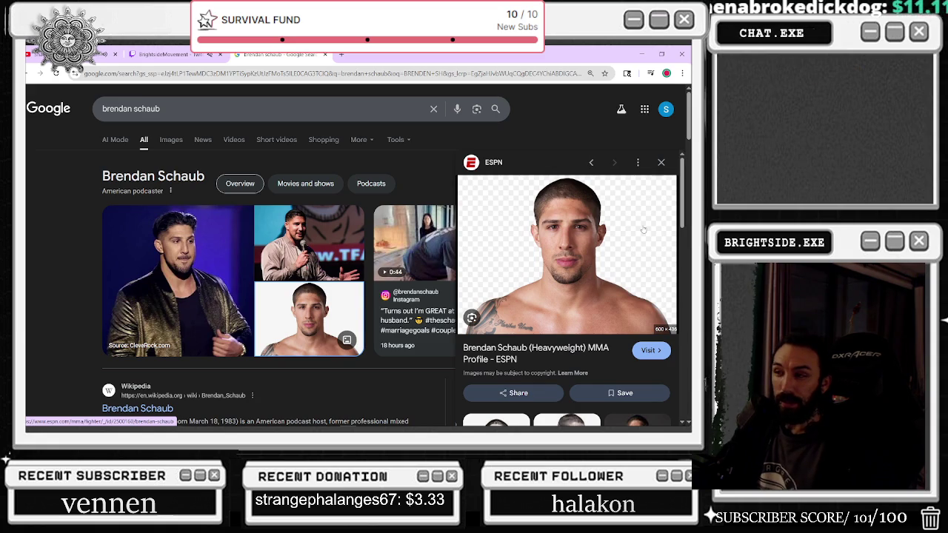
scroll(641, 229, down, 1)
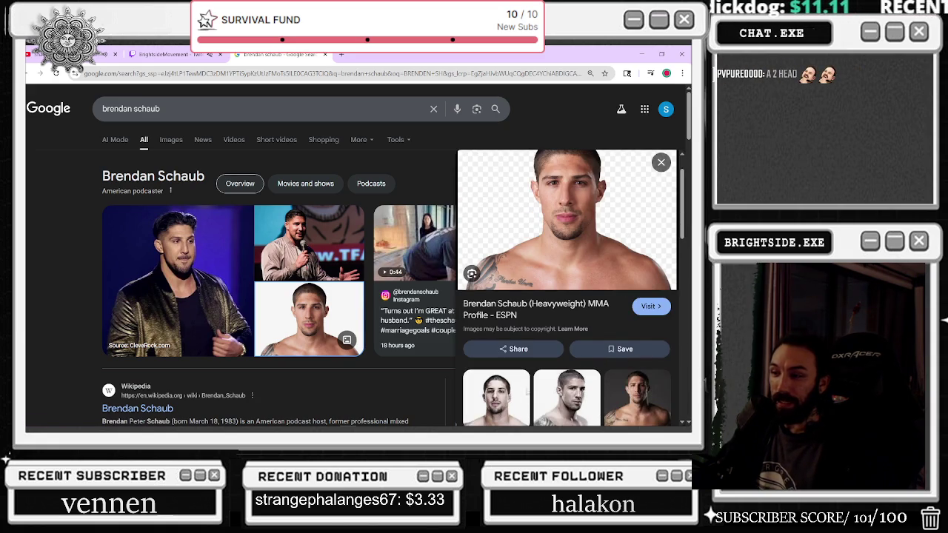
scroll(572, 245, up, 1)
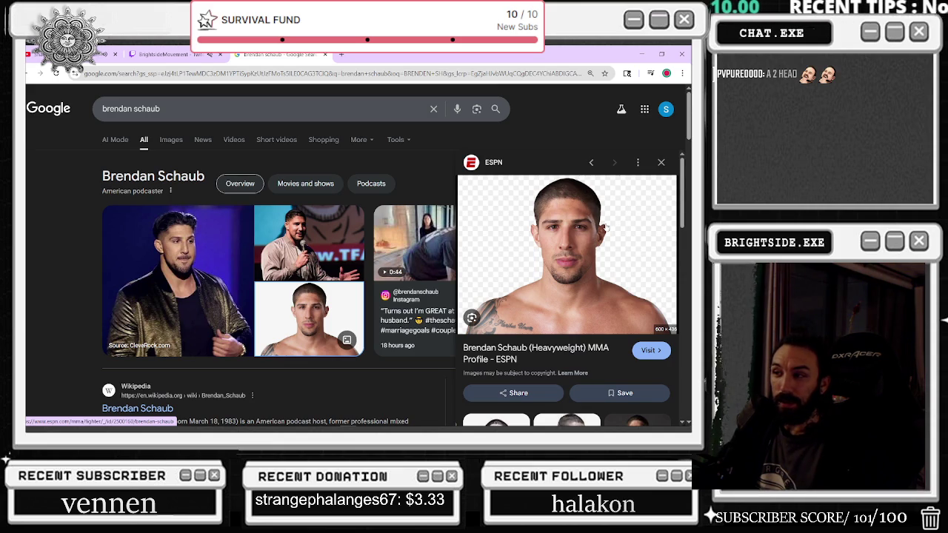
scroll(573, 227, down, 5)
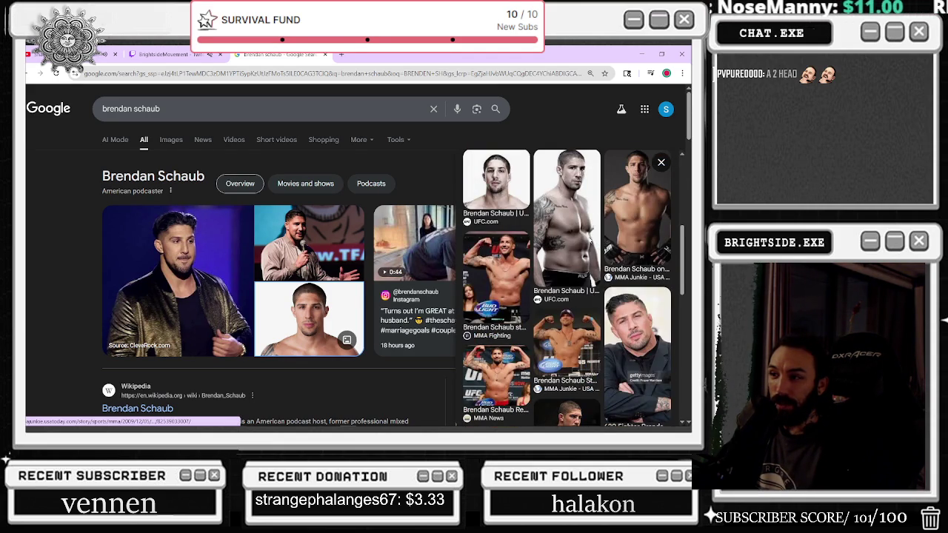
click(575, 237)
scroll(585, 271, down, 1)
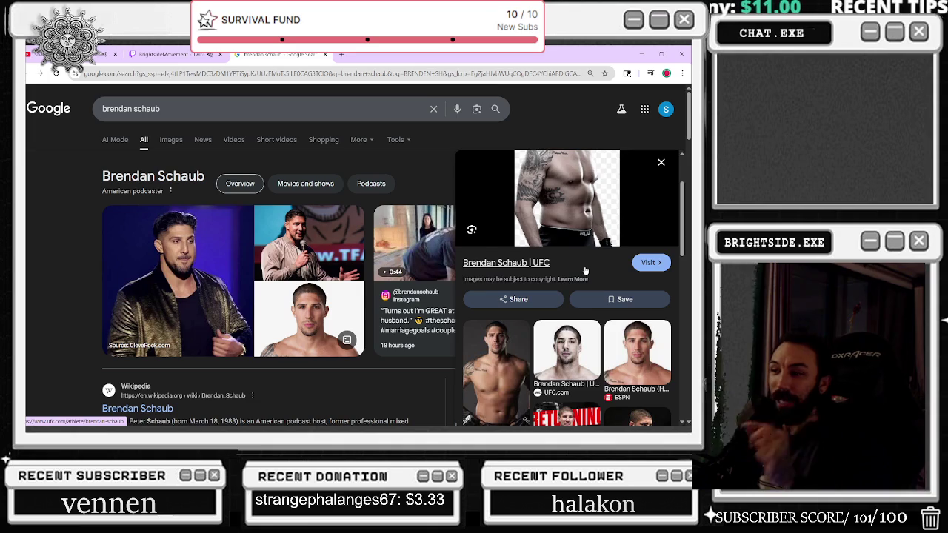
scroll(585, 271, down, 2)
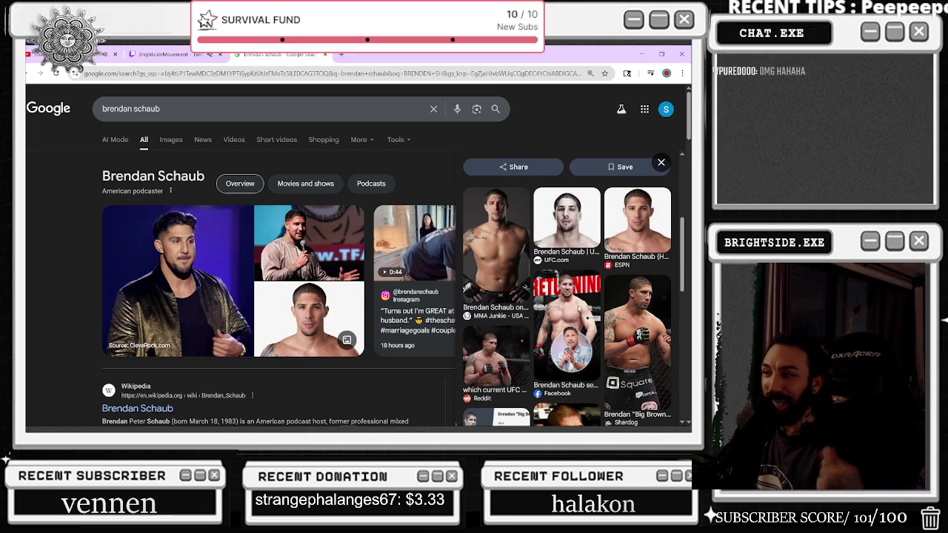
Open another related image in its own tab, then close that tab.
click(570, 292)
right_click(569, 247)
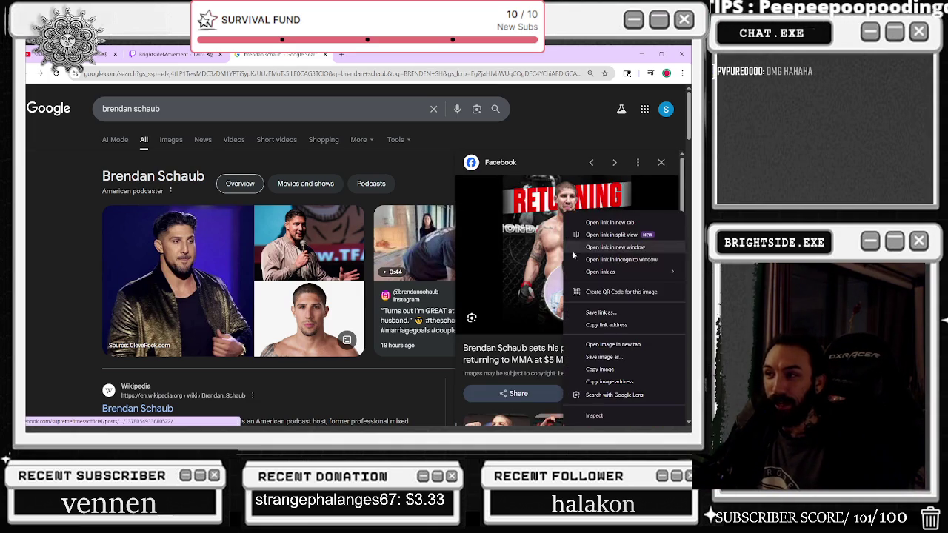
click(612, 344)
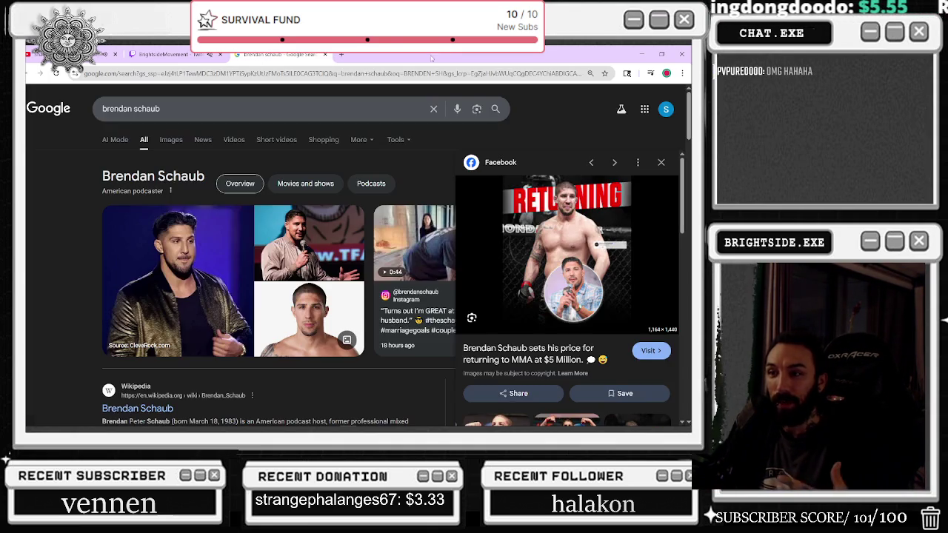
click(429, 54)
Preview more related images, including the boxing-gloves photo, then close the search tab.
scroll(596, 283, down, 5)
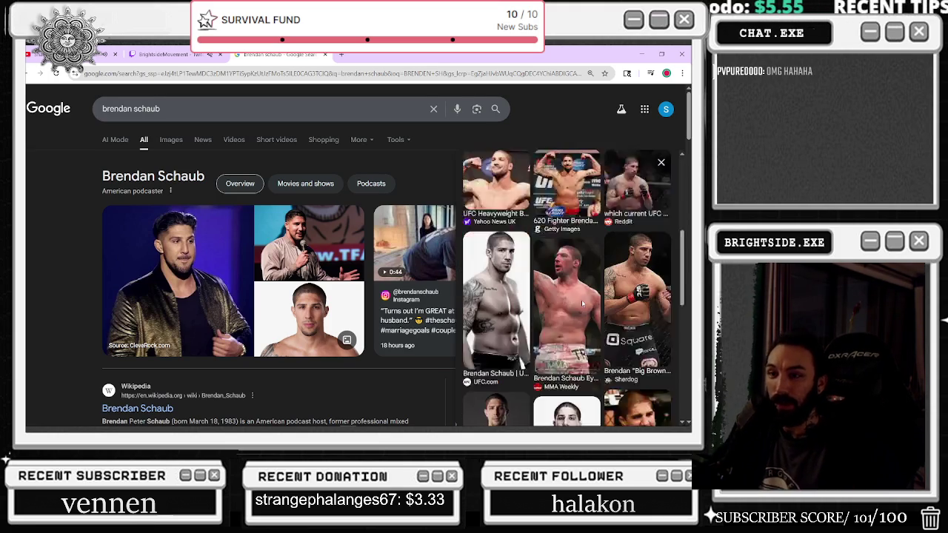
scroll(565, 254, down, 2)
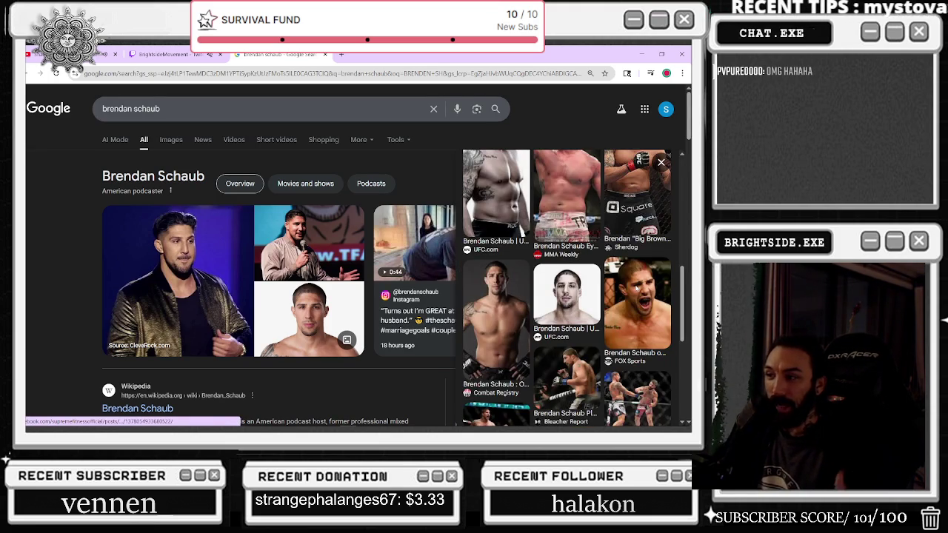
click(637, 288)
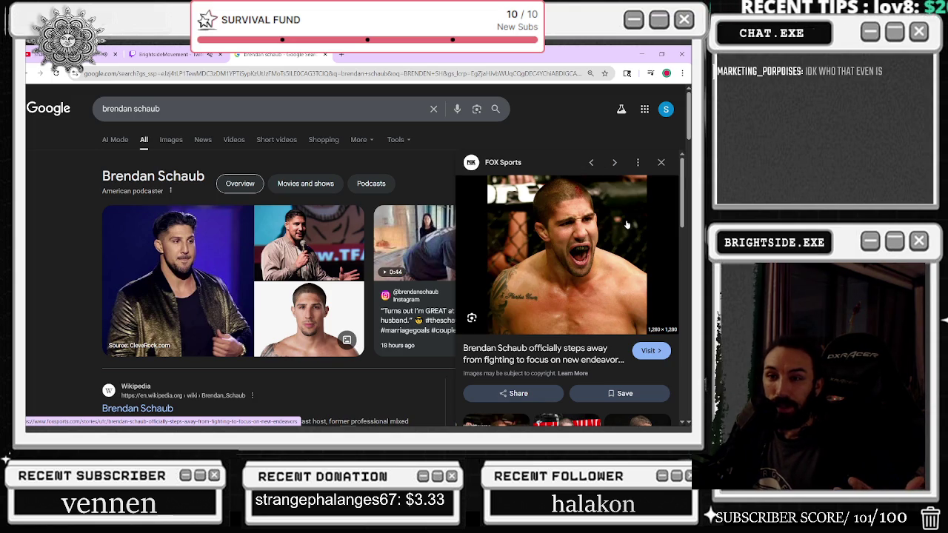
scroll(605, 225, down, 3)
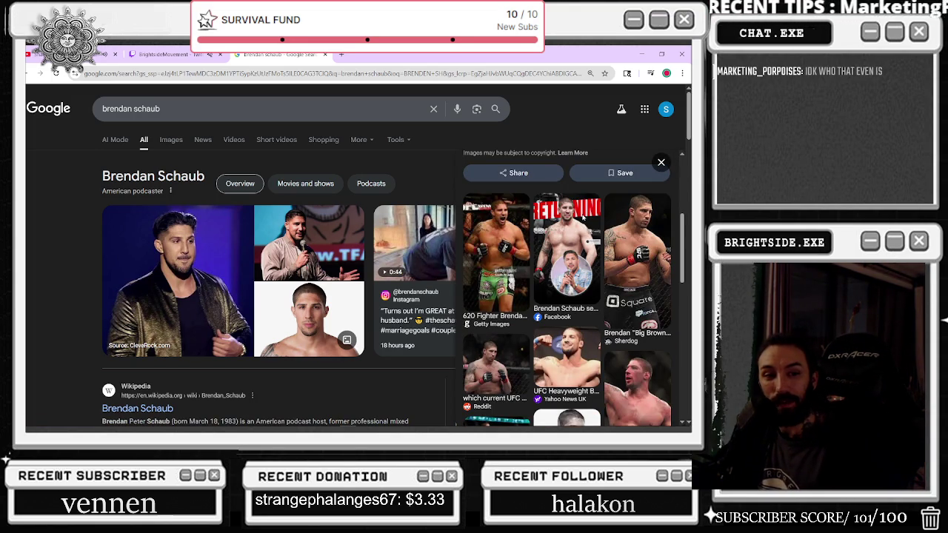
scroll(578, 222, down, 3)
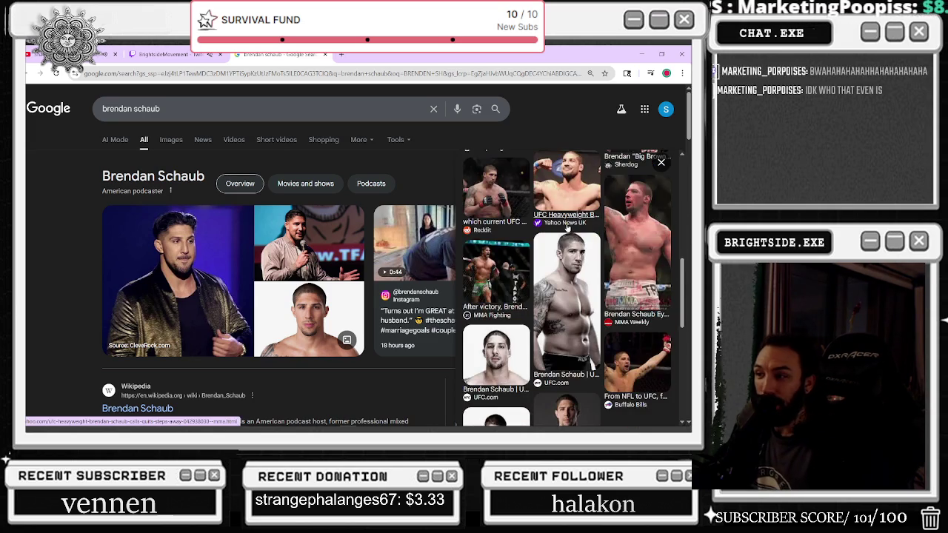
scroll(567, 227, down, 1)
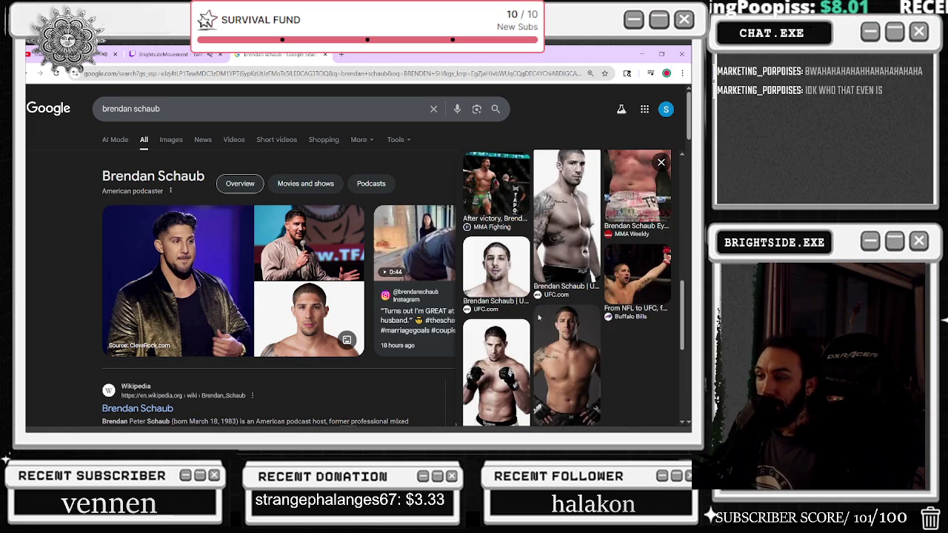
click(500, 356)
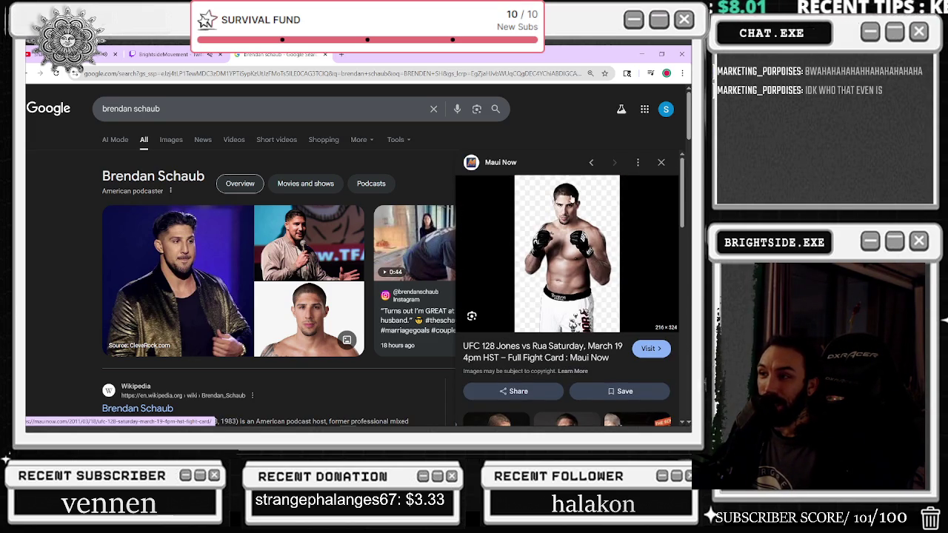
scroll(592, 244, down, 5)
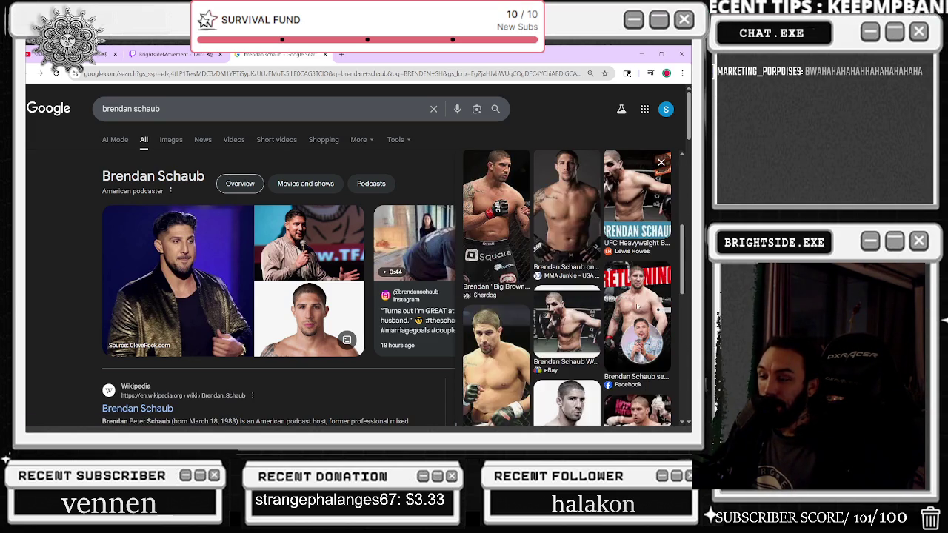
scroll(636, 307, down, 2)
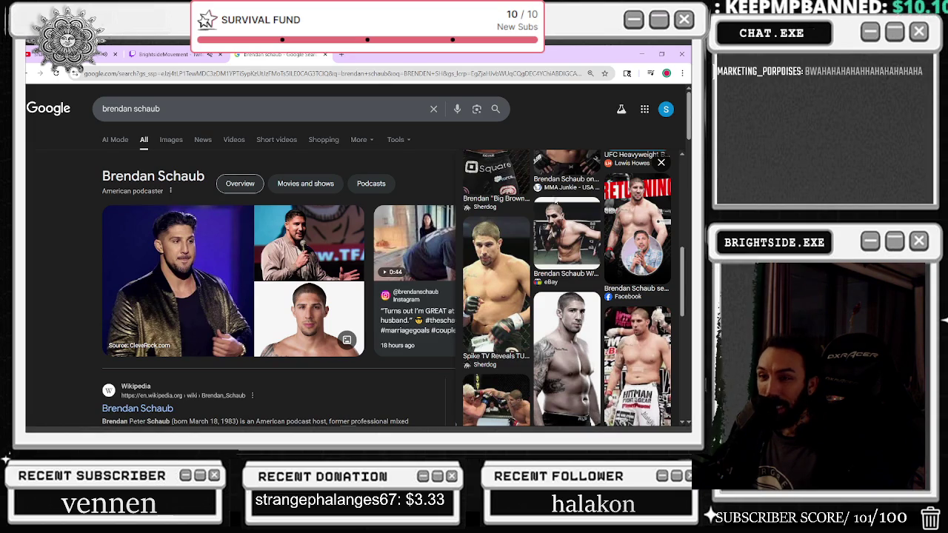
key(ctrl+w)
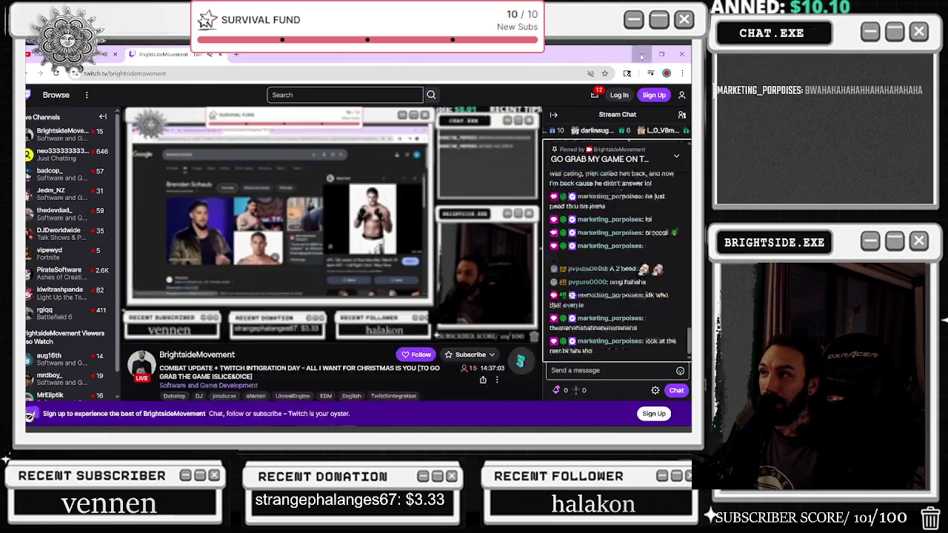
Stop the play session, open BPC_CombatStateManager, and uncheck Destroy Owner After Fade.
click(641, 55)
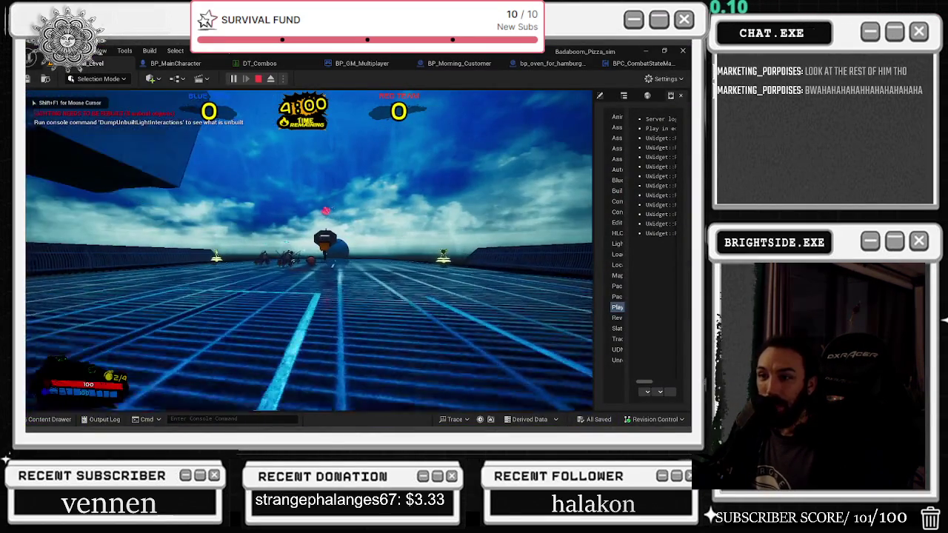
click(362, 409)
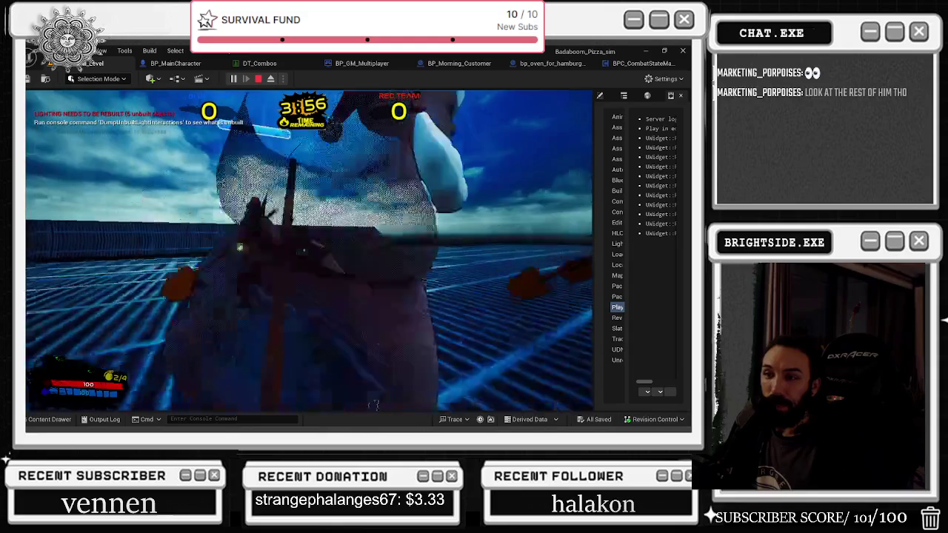
key(Escape)
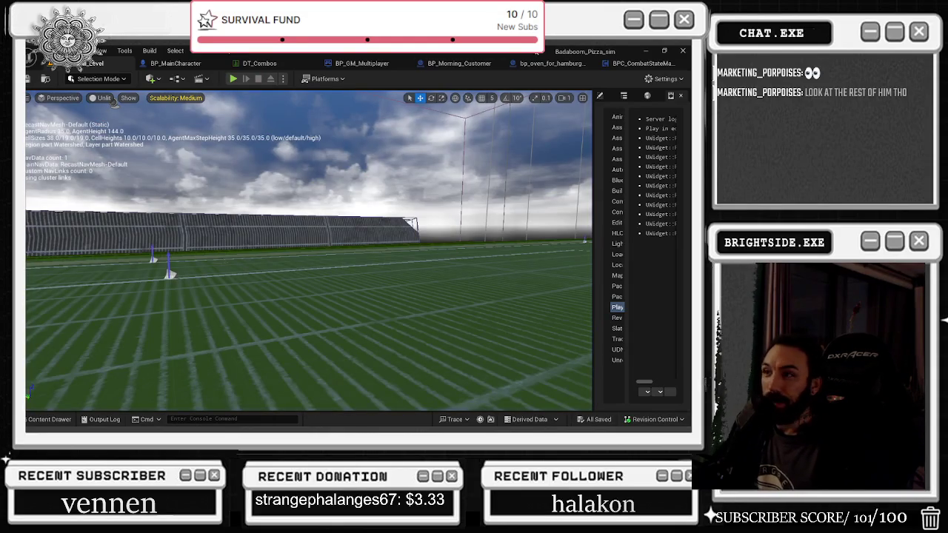
click(629, 64)
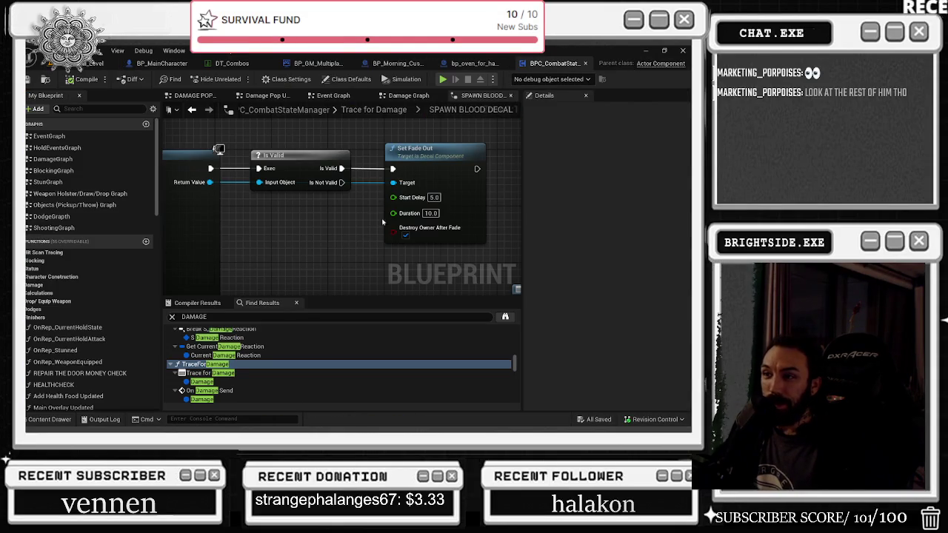
click(406, 236)
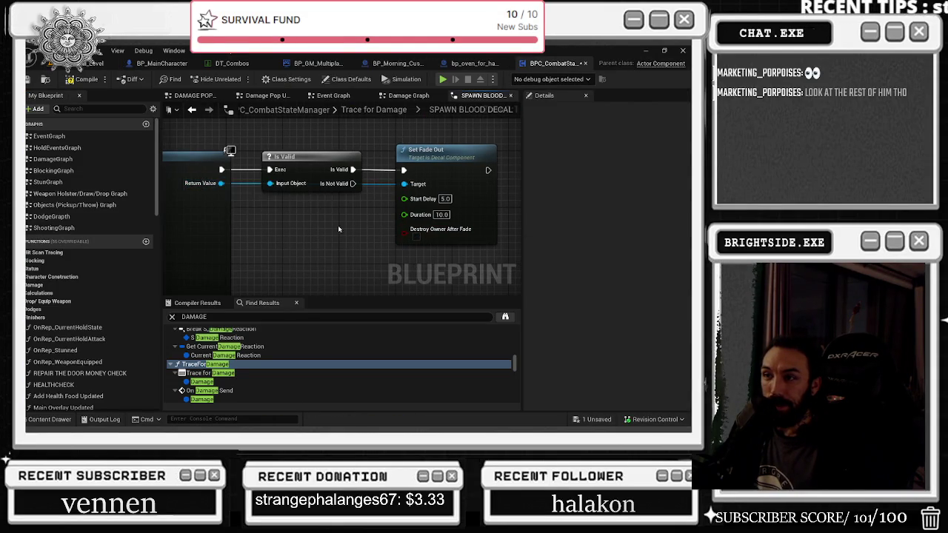
Add a Destroy Component node wired from the decal reference after Set Fade Out.
drag(482, 179, 373, 198)
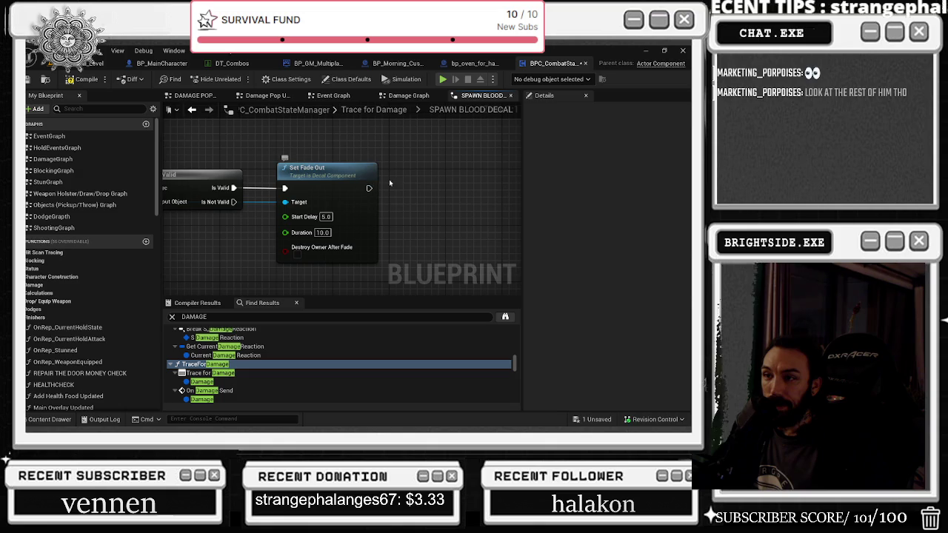
drag(353, 188, 421, 186)
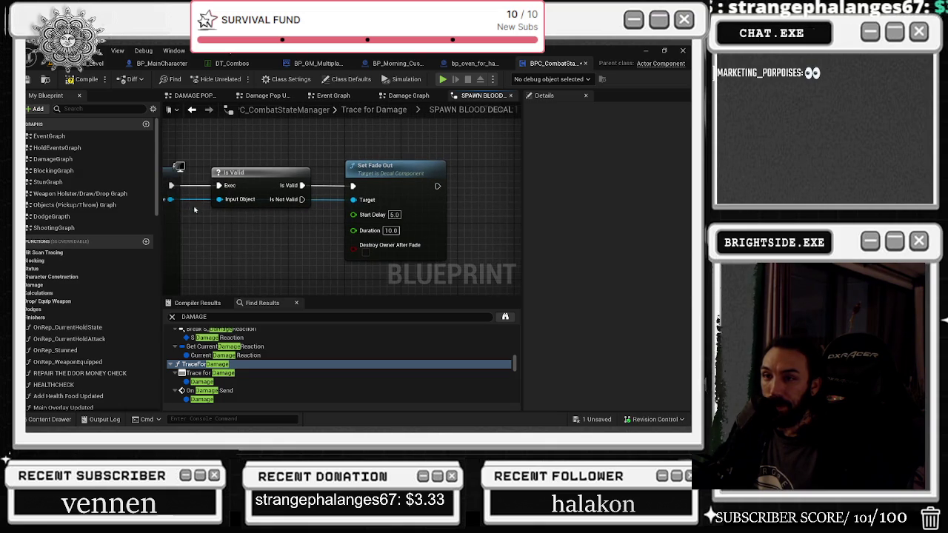
drag(170, 200, 241, 243)
text(dest)
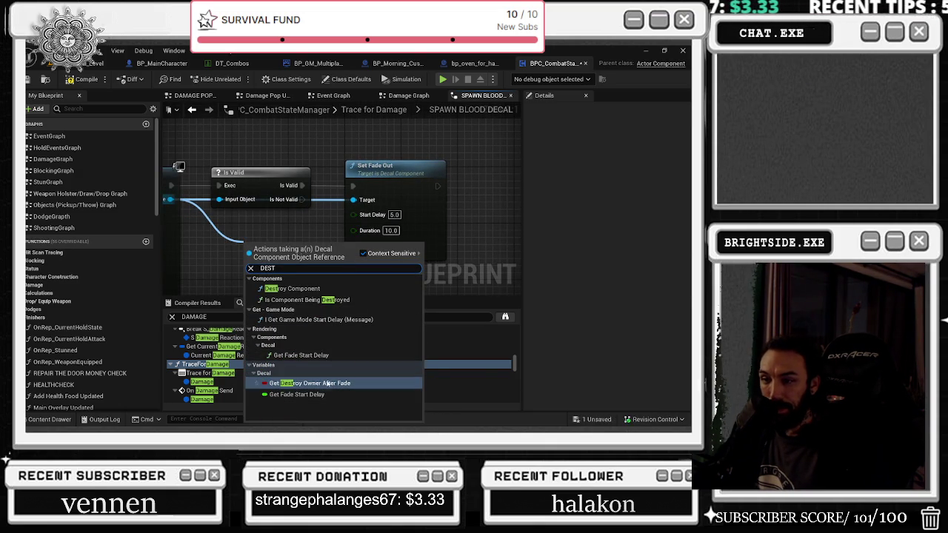
click(295, 288)
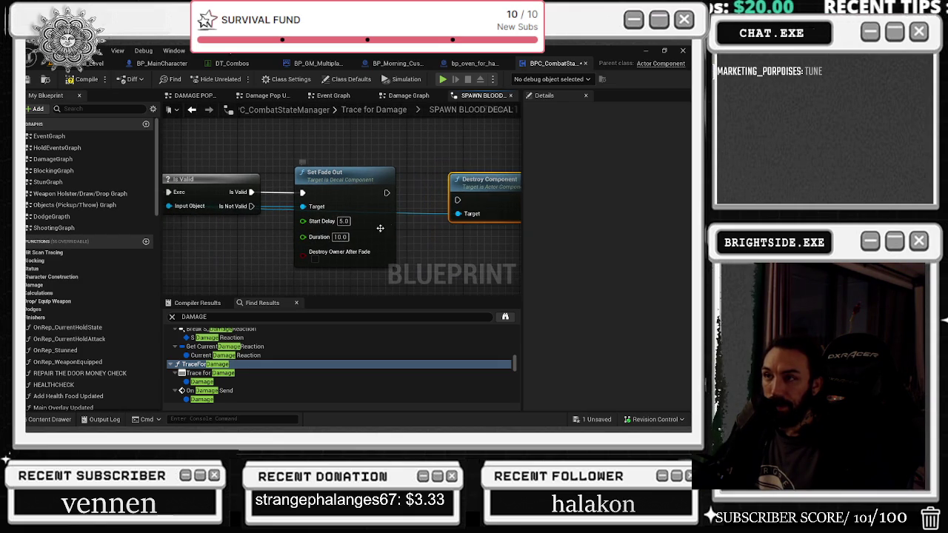
Review the decal graph's nodes, compile the blueprint, and return to Basketball_Level.
scroll(248, 268, down, 3)
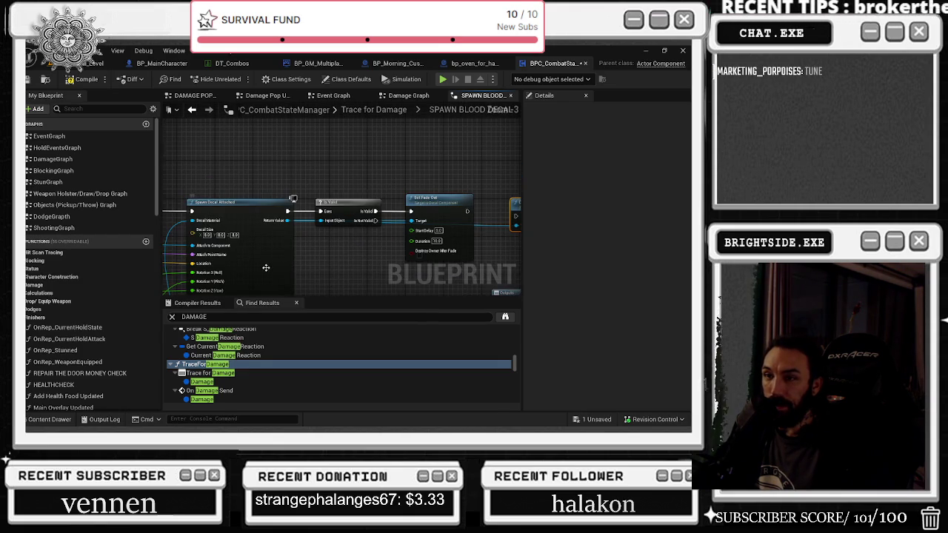
mouse_move(305, 253)
mouse_down()
mouse_move(440, 152)
mouse_move(459, 155)
mouse_move(422, 192)
mouse_up()
drag(430, 223, 350, 237)
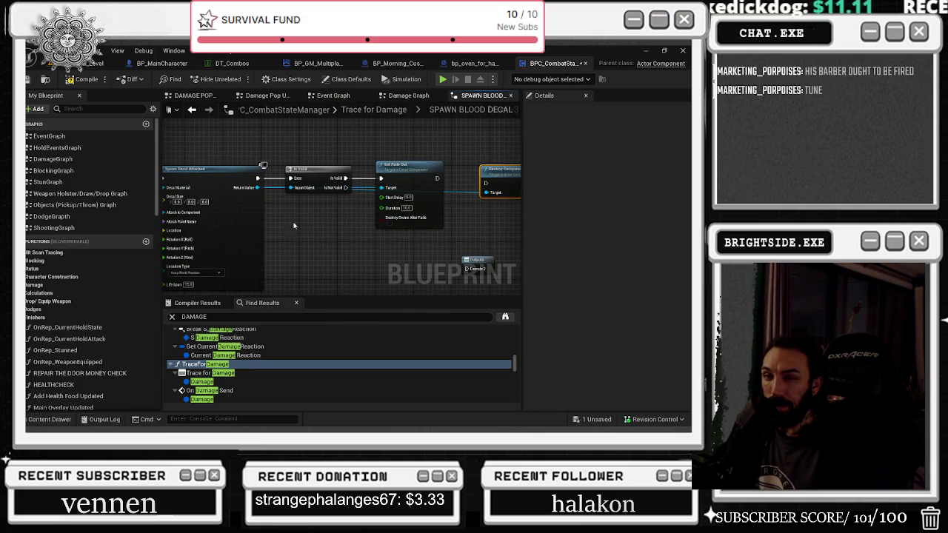
drag(323, 219, 399, 185)
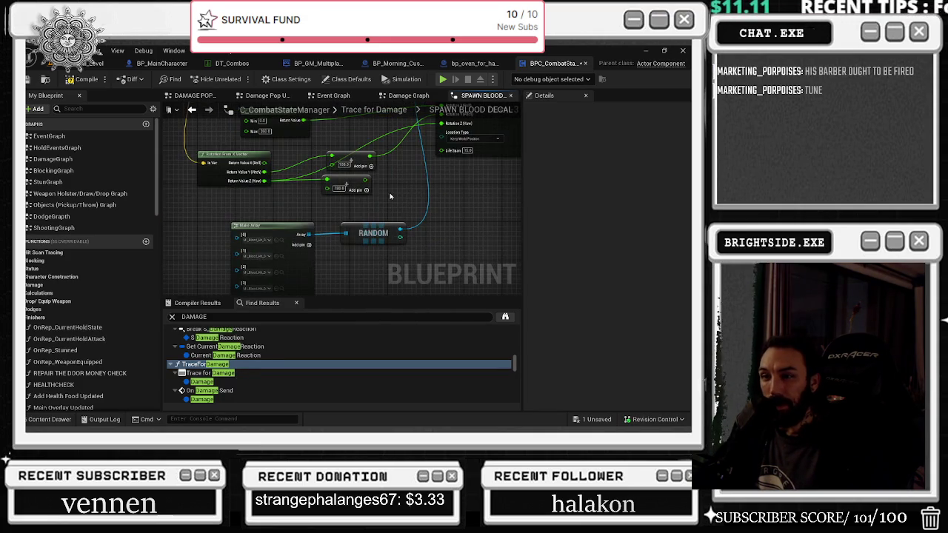
click(356, 223)
mouse_move(356, 222)
mouse_down()
mouse_move(354, 238)
mouse_move(320, 215)
mouse_move(348, 208)
mouse_move(317, 198)
mouse_move(274, 233)
mouse_up()
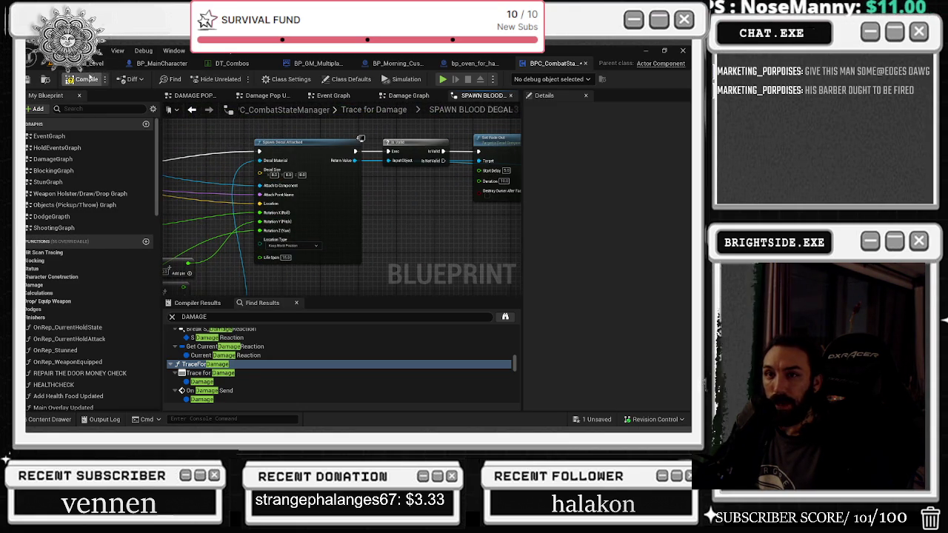
click(83, 80)
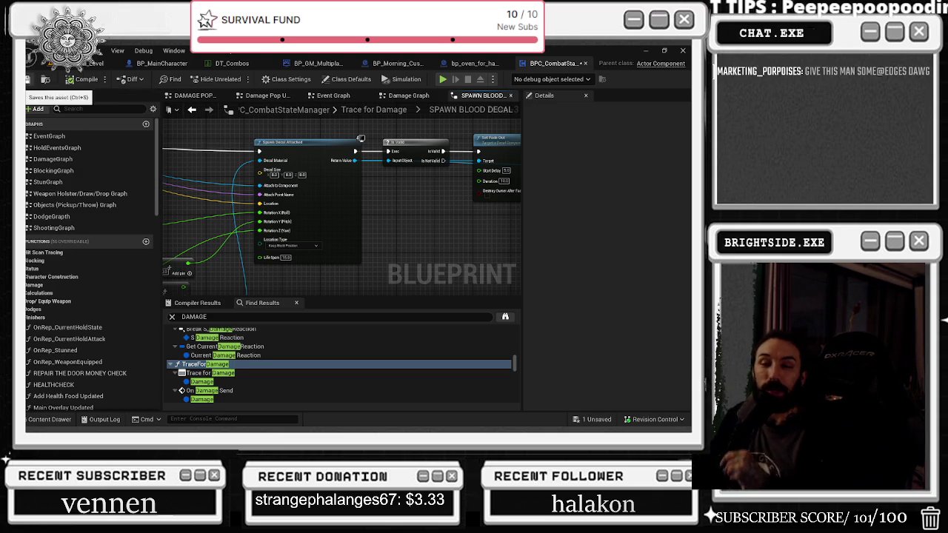
click(94, 63)
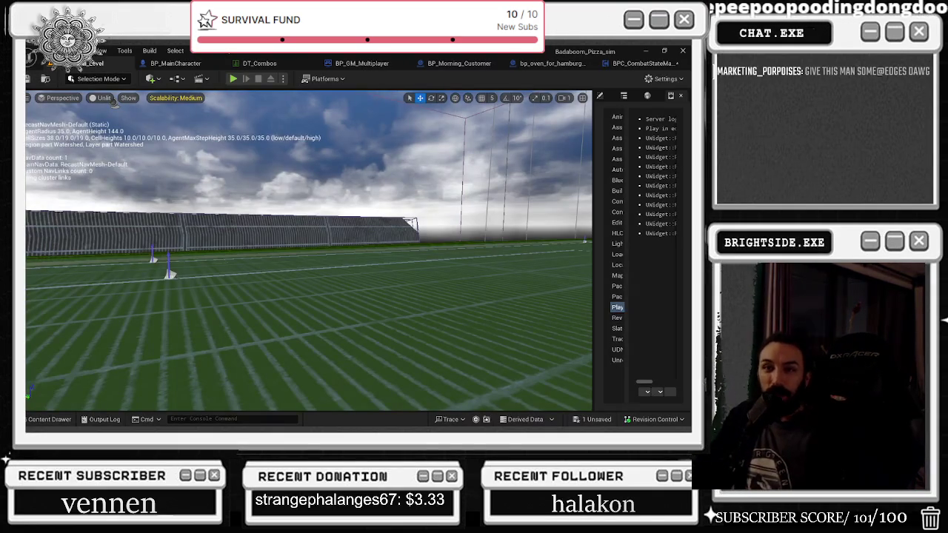
Switch to Chrome and open a new Google tab beside the Twitch channel.
key(alt+Tab)
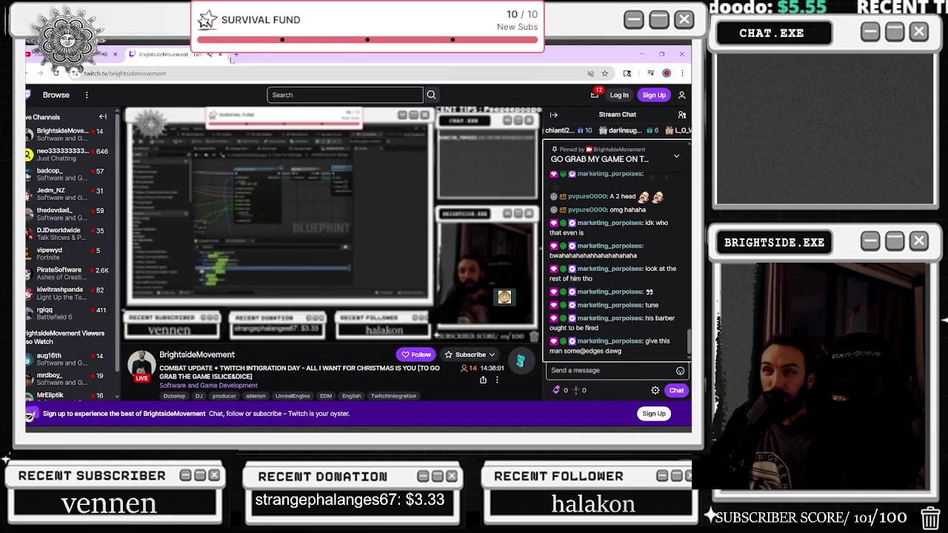
click(235, 55)
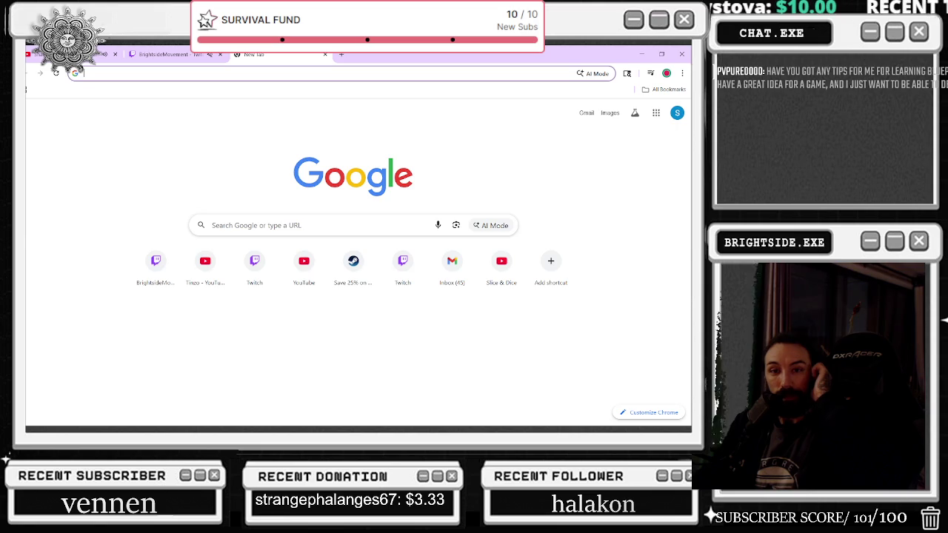
Search for the podcaster by name and preview the ESPN photo.
text(BREN)
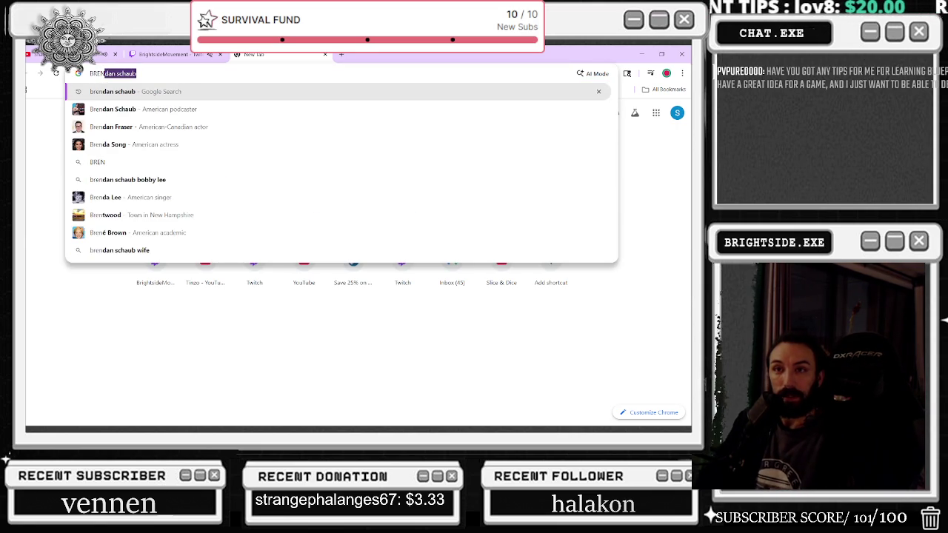
key(Return)
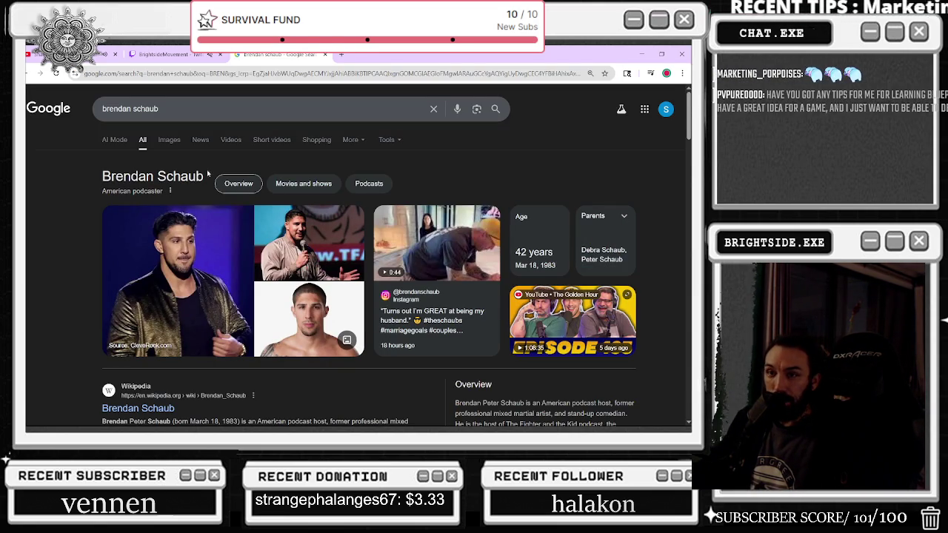
scroll(444, 259, down, 4)
scroll(310, 237, up, 3)
click(308, 230)
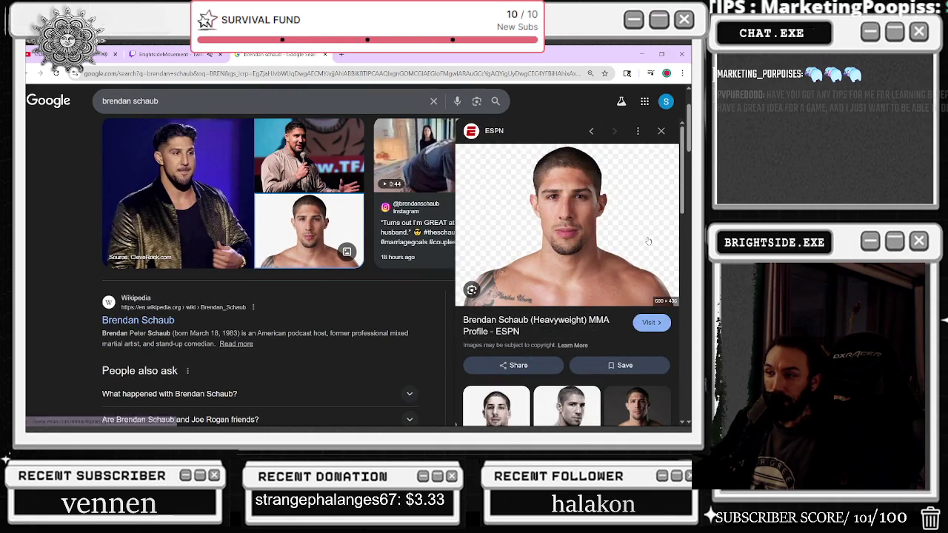
scroll(646, 249, down, 2)
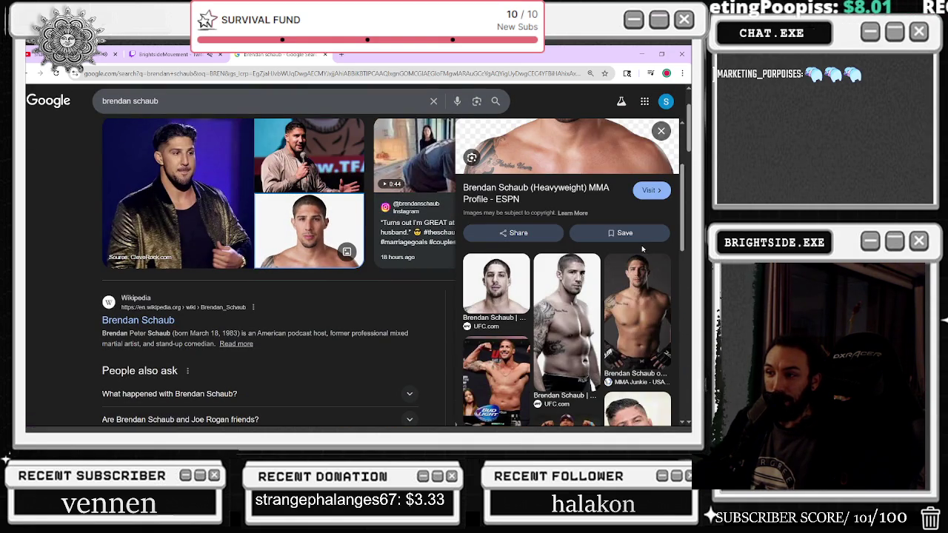
scroll(639, 275, up, 4)
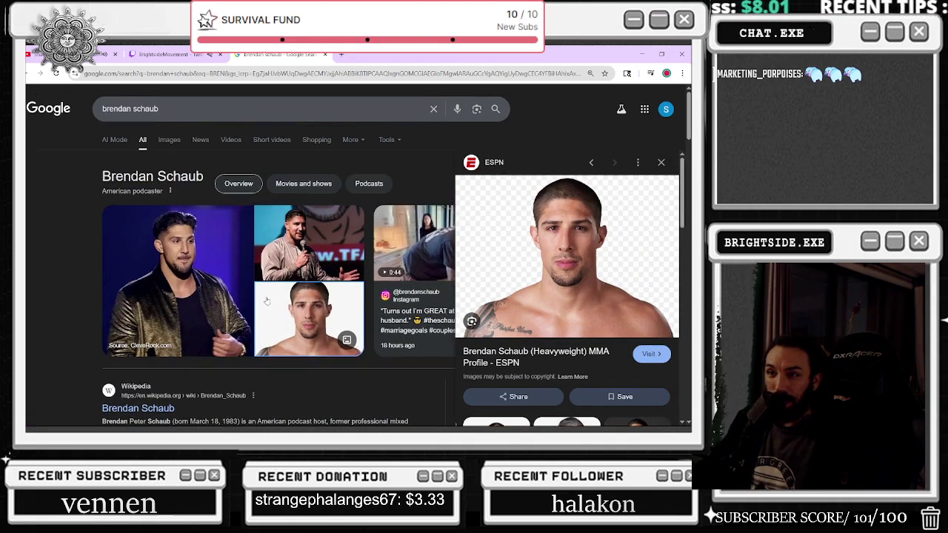
Browse the Images results, then start a new search typing 'RICK ROSS TO MIKE TY'.
click(171, 141)
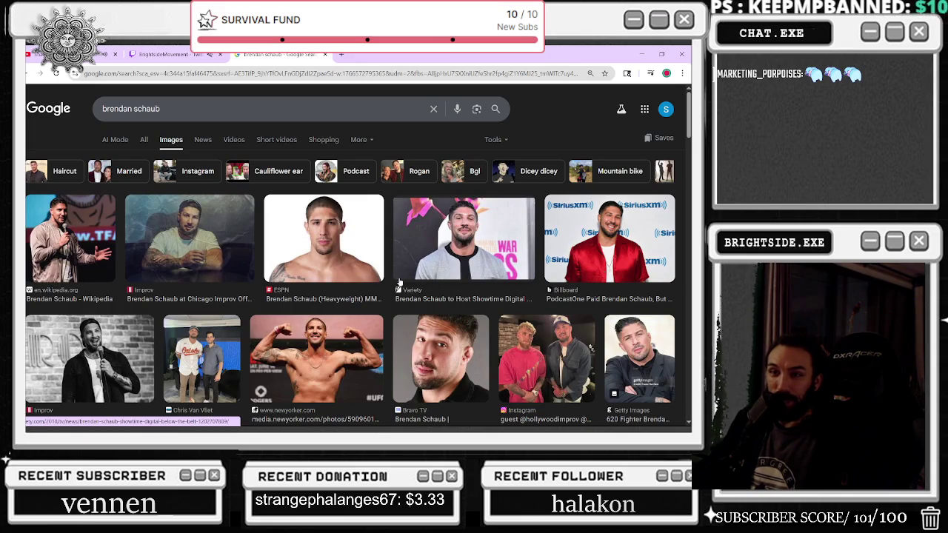
scroll(165, 284, down, 3)
scroll(160, 287, down, 1)
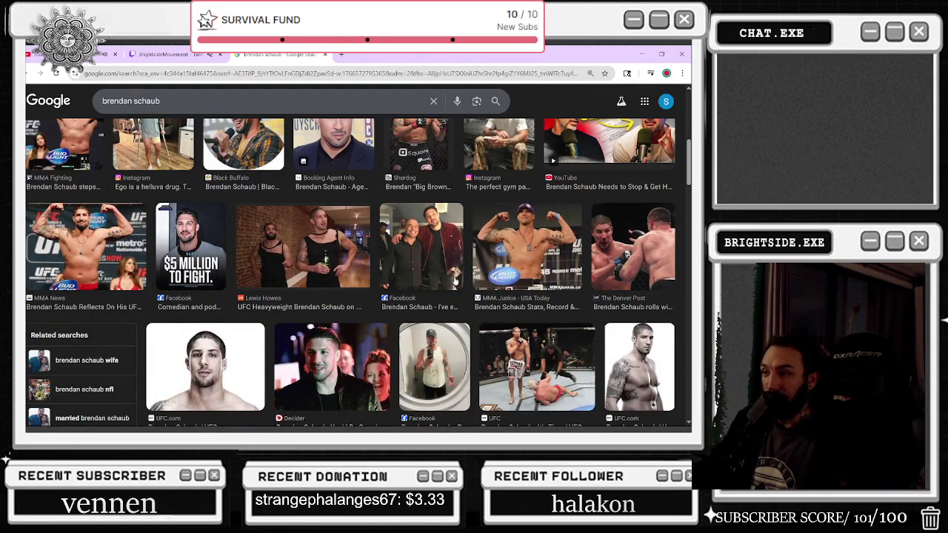
scroll(454, 280, down, 1)
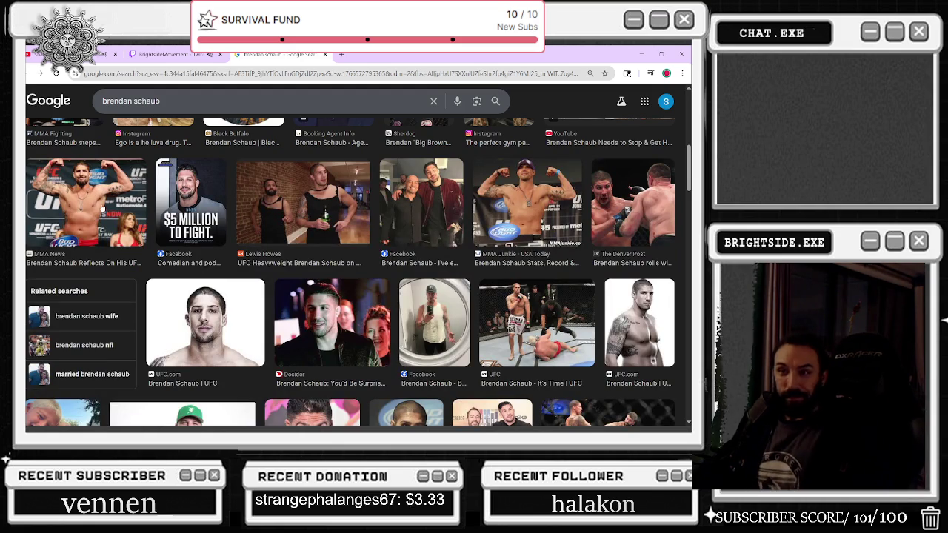
scroll(104, 214, down, 2)
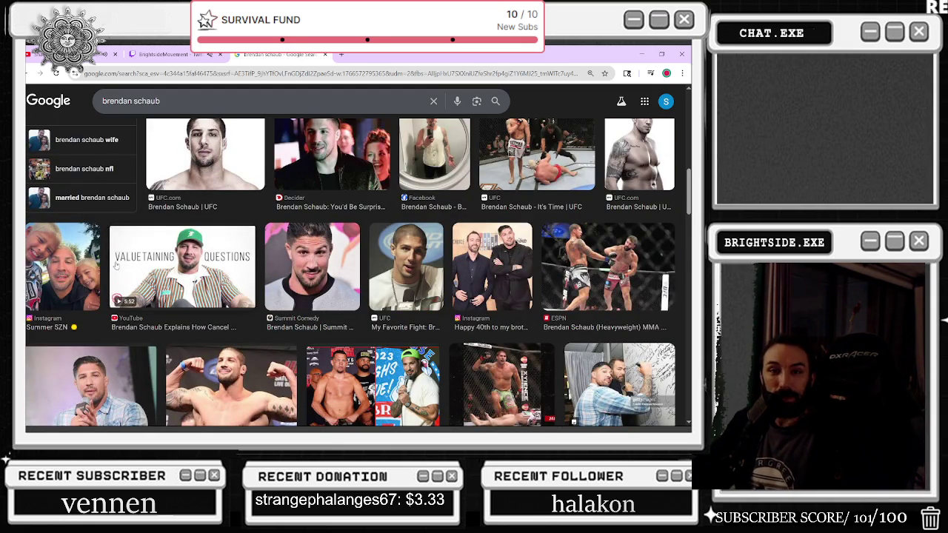
scroll(138, 299, down, 1)
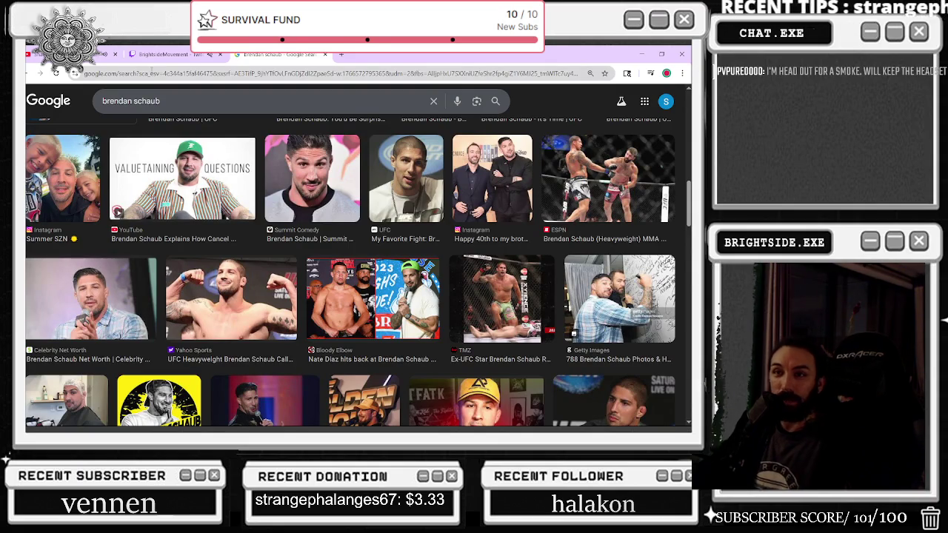
click(152, 73)
text(RICK R)
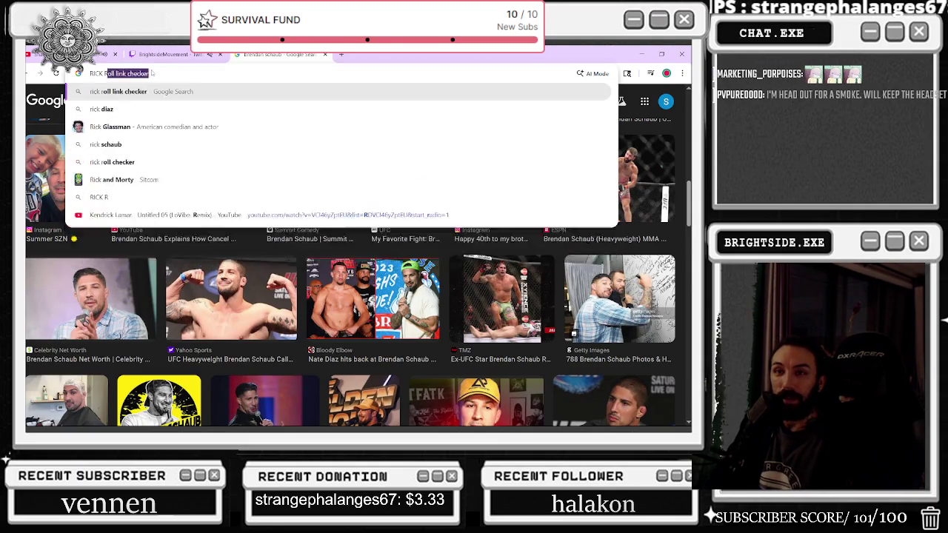
text(OSS TO MIKE TYSON)
Submit the RICK ROSS TO MIKE TYSON search and unmute the Instagram reel in the results.
key(Return)
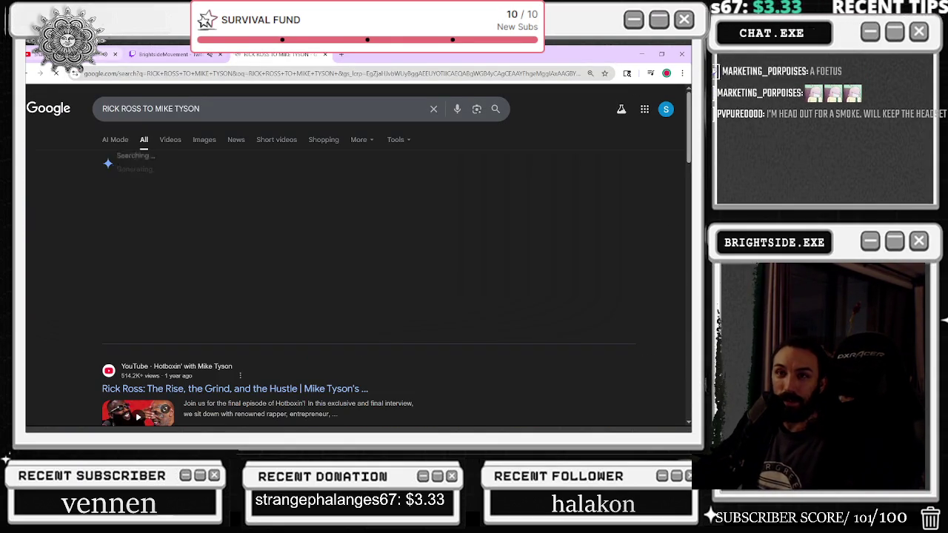
key(ctrl+1)
key(ctrl+3)
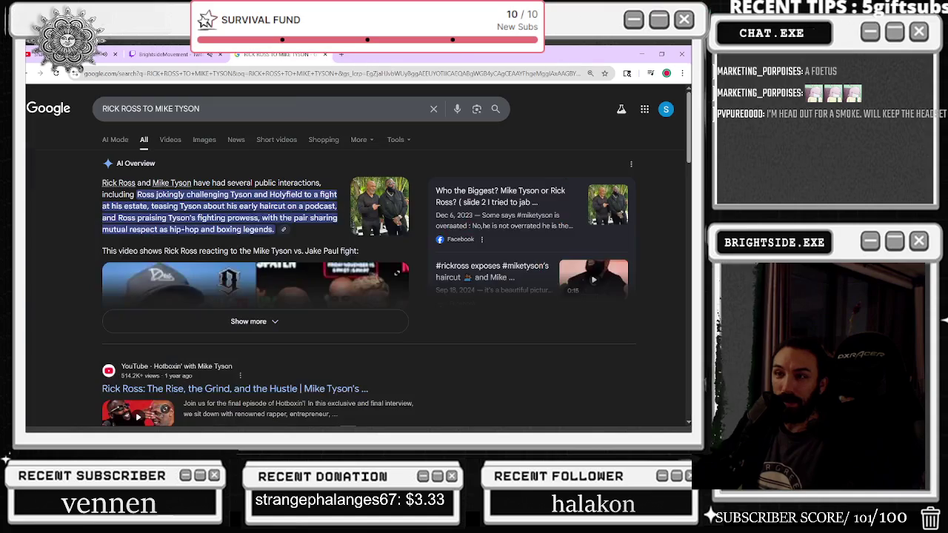
scroll(218, 343, down, 5)
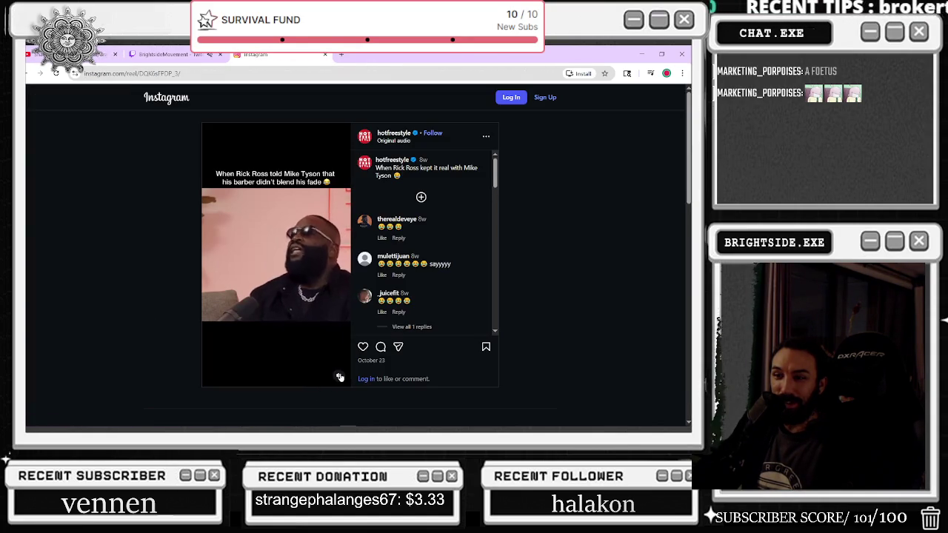
click(340, 377)
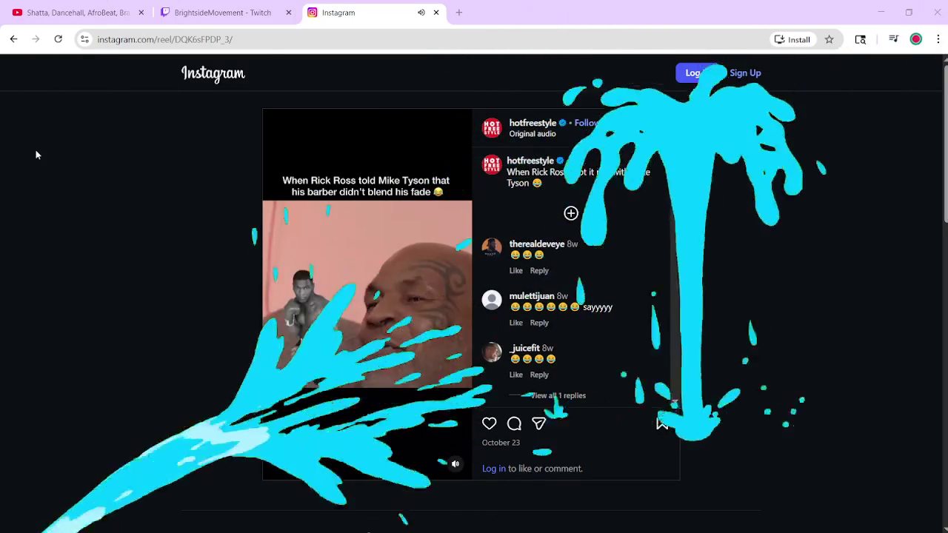
Return to the search results and briefly open the Facebook short.
click(13, 39)
click(289, 342)
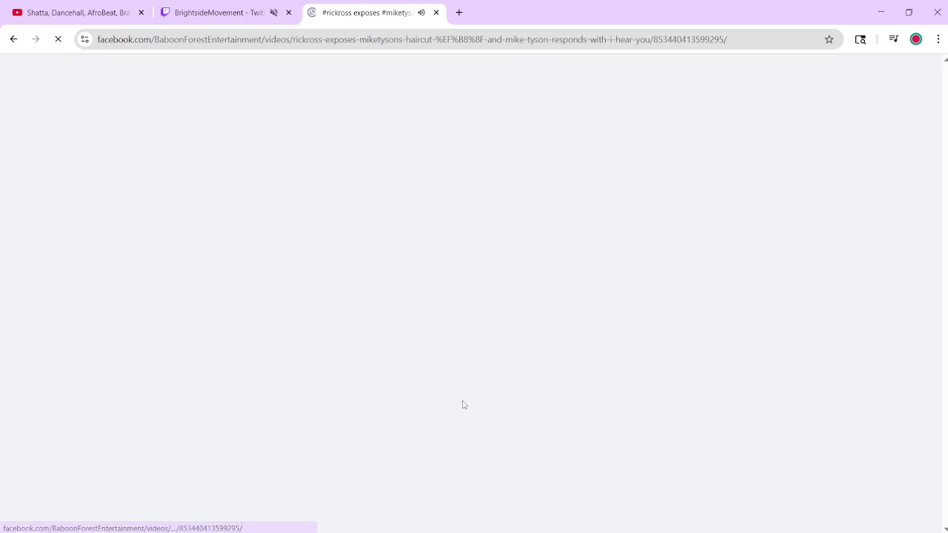
click(13, 39)
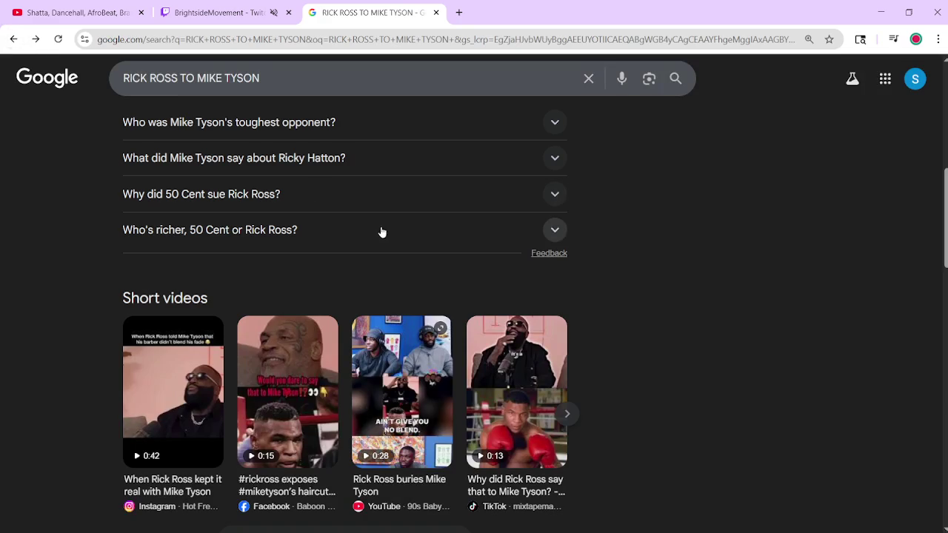
Play the 'Rick Ross buries Mike Tyson' short on YouTube, then close its tabs.
click(405, 368)
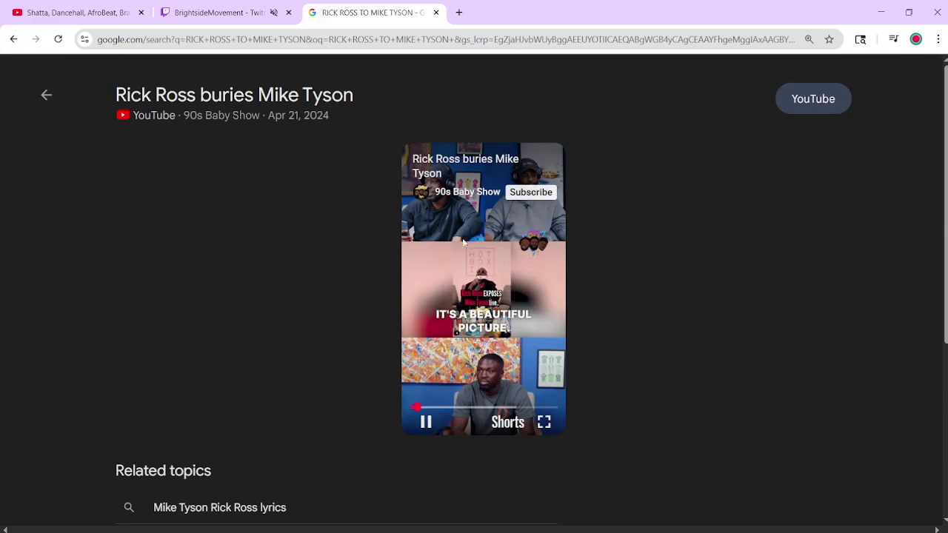
scroll(456, 226, down, 4)
scroll(436, 245, up, 4)
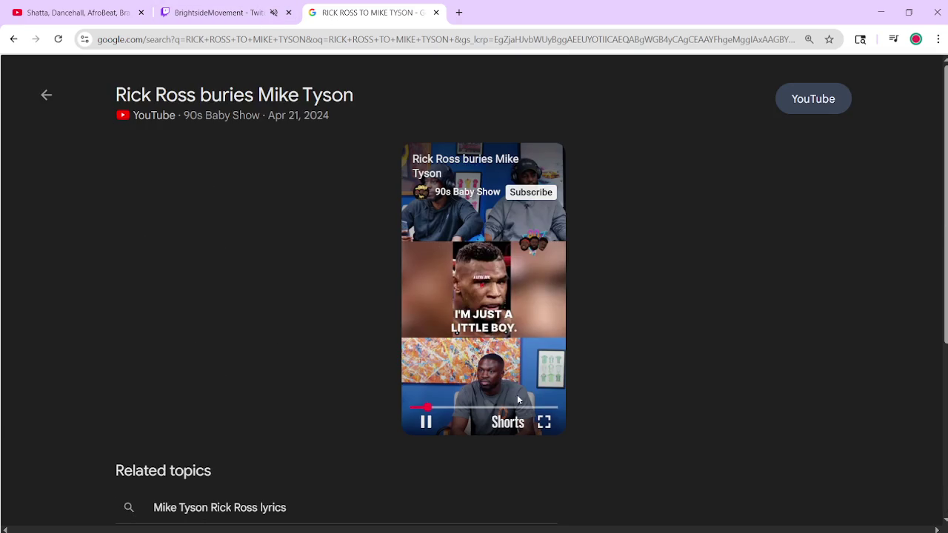
click(453, 170)
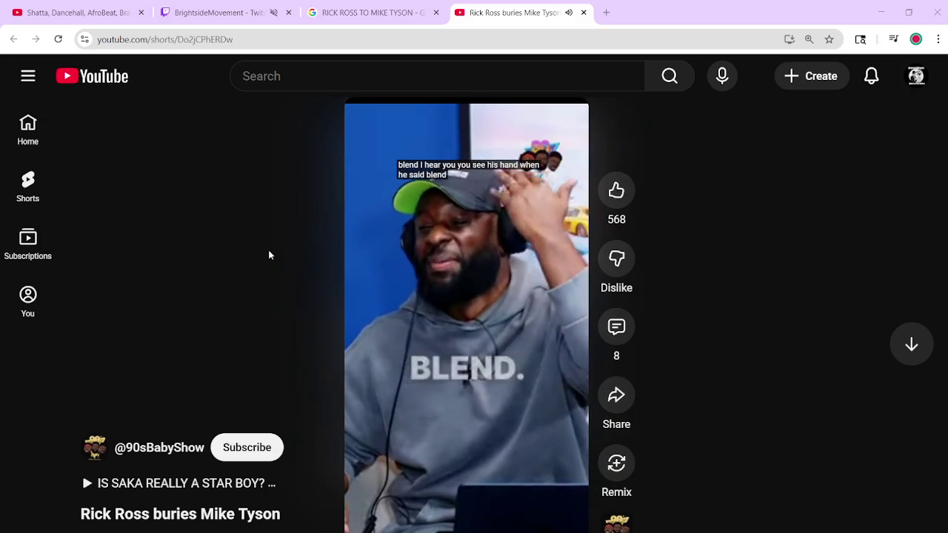
click(583, 12)
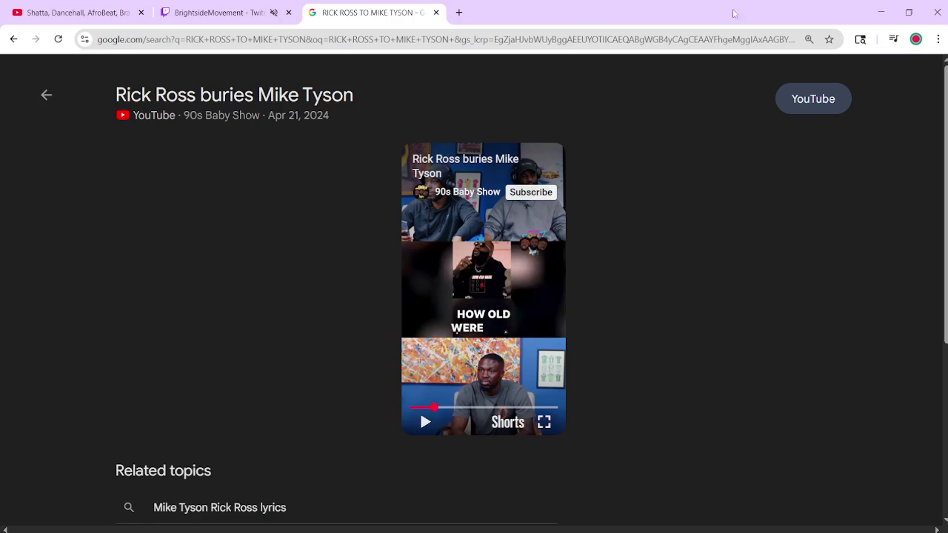
click(436, 12)
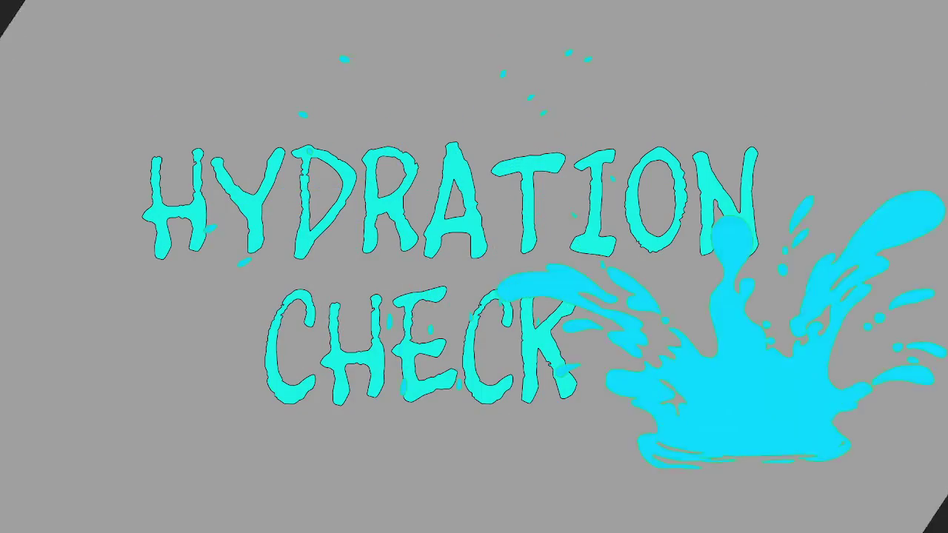
Switch from the browser back to the Unreal Editor, where the basketball play session is running.
key(alt+Tab)
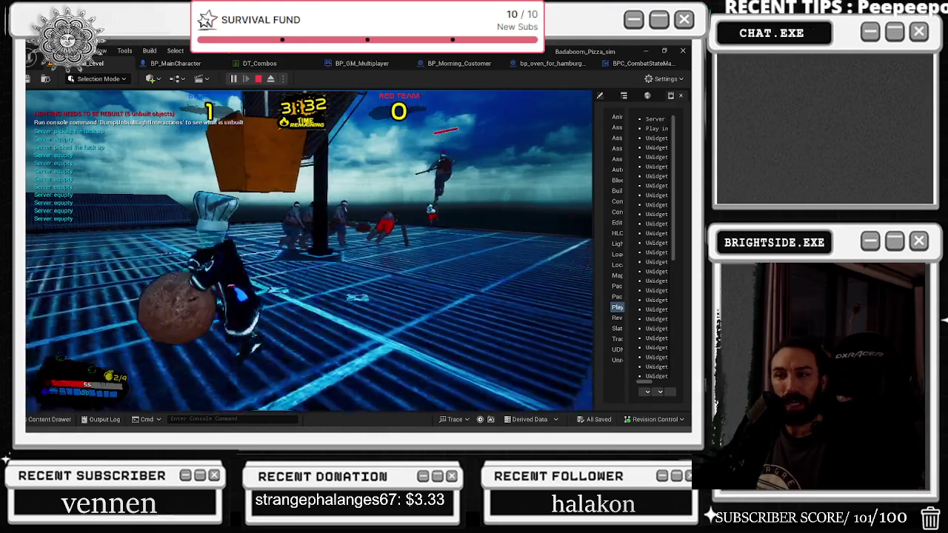
Run the chef toward the red-team enemies and the hoop, then stop the play-test.
key(w)
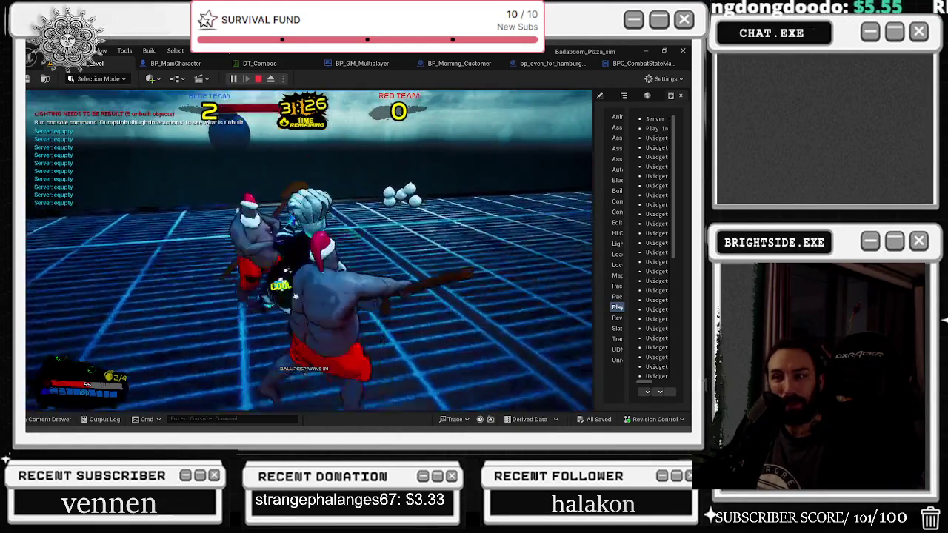
key(w)
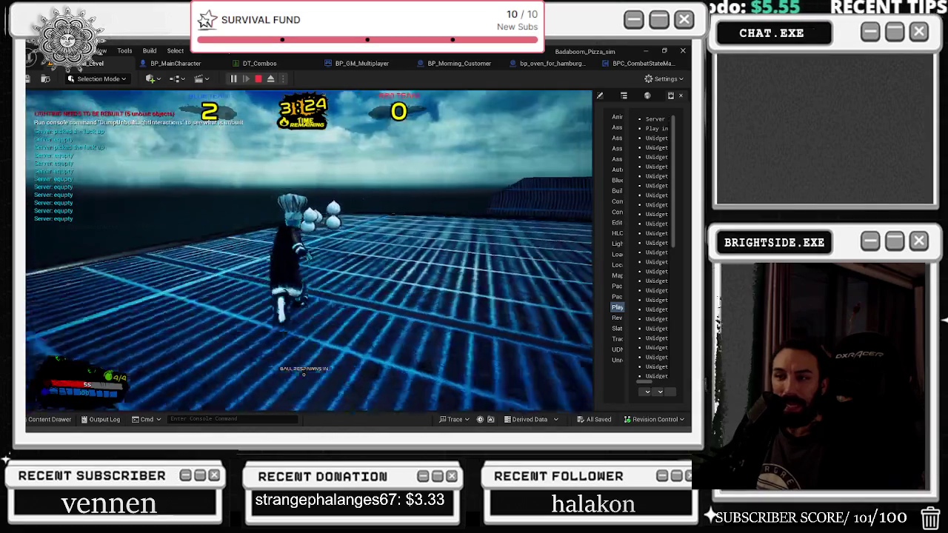
key(w)
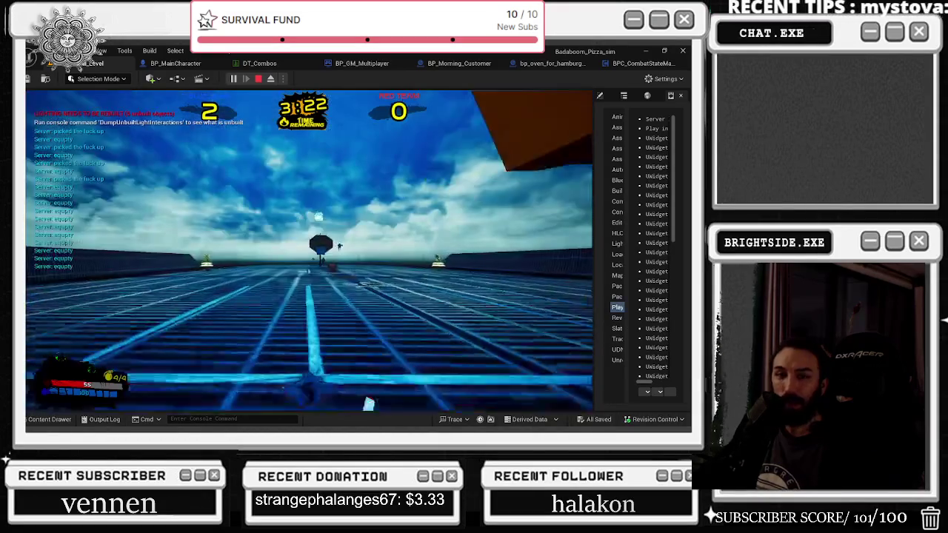
key(w)
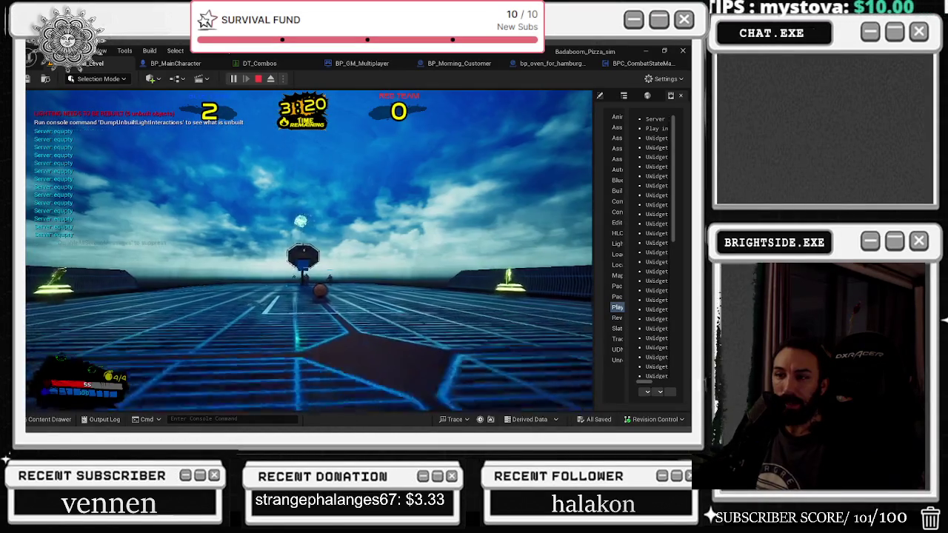
key(w)
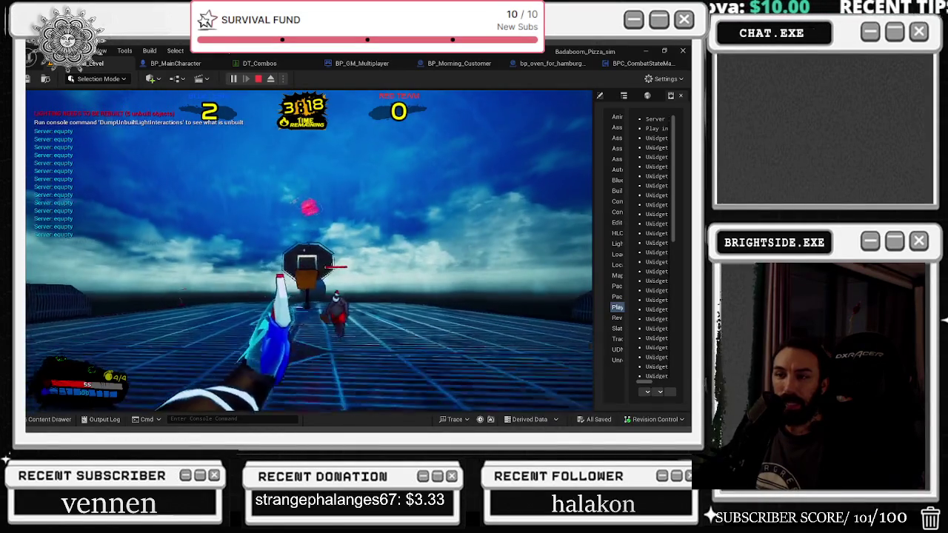
key(w)
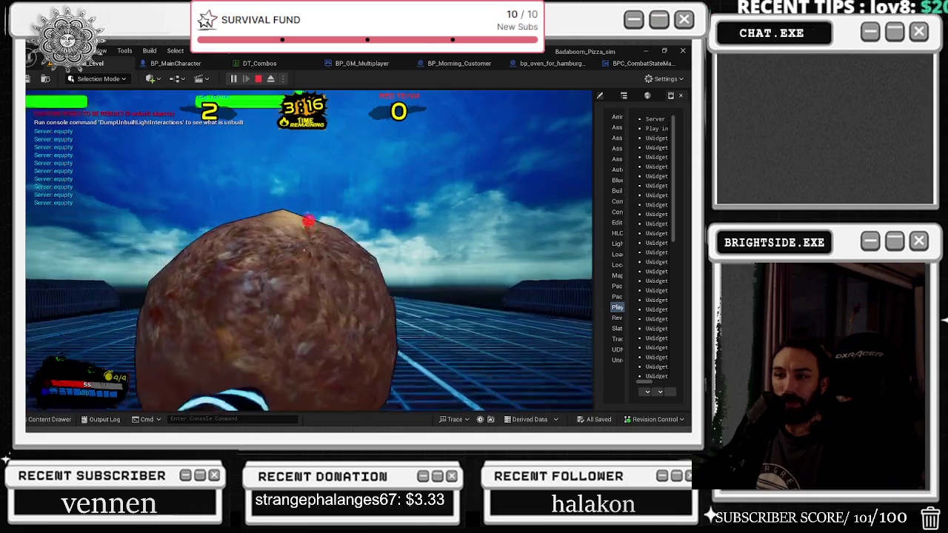
key(w)
key(w)
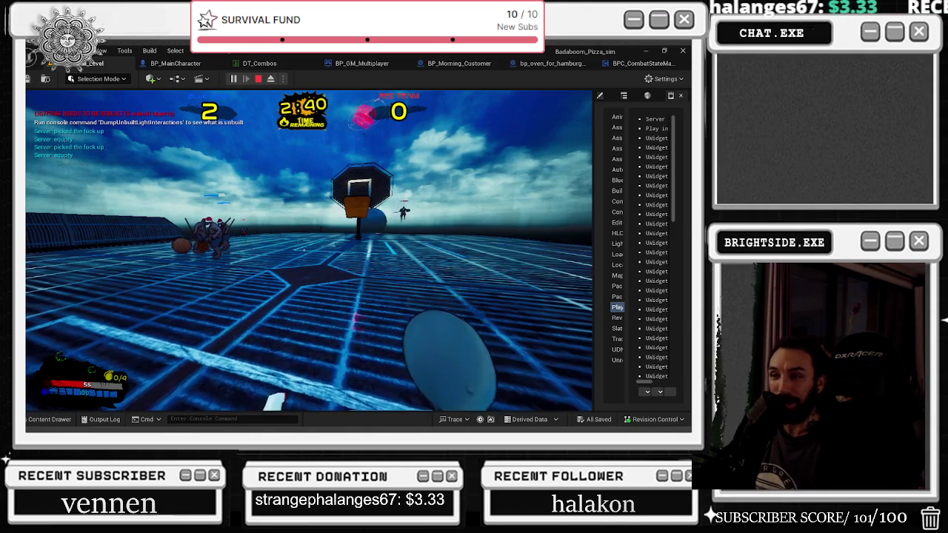
key(Escape)
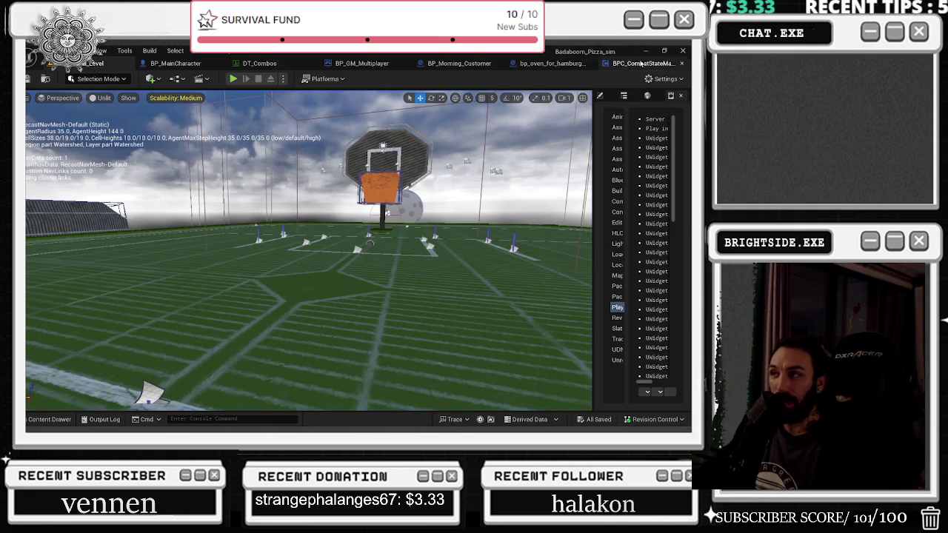
click(641, 63)
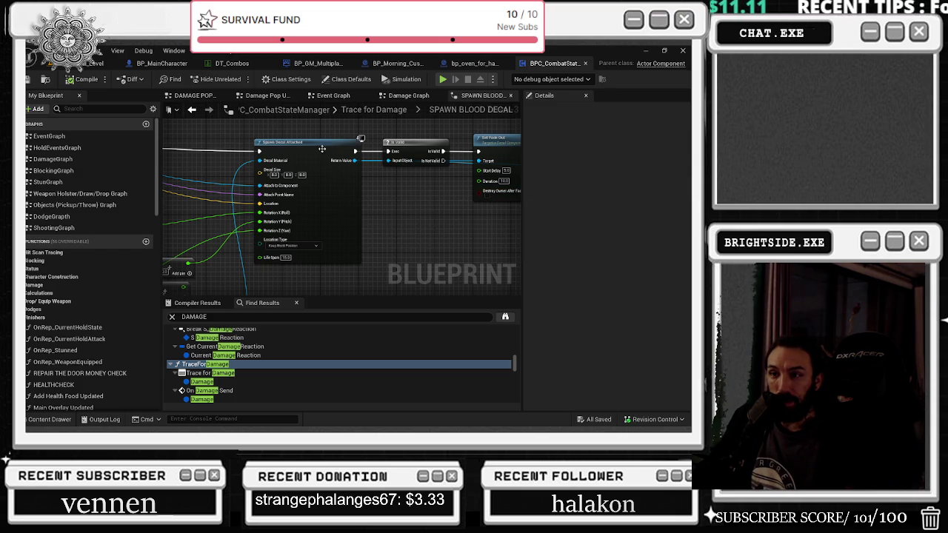
click(95, 64)
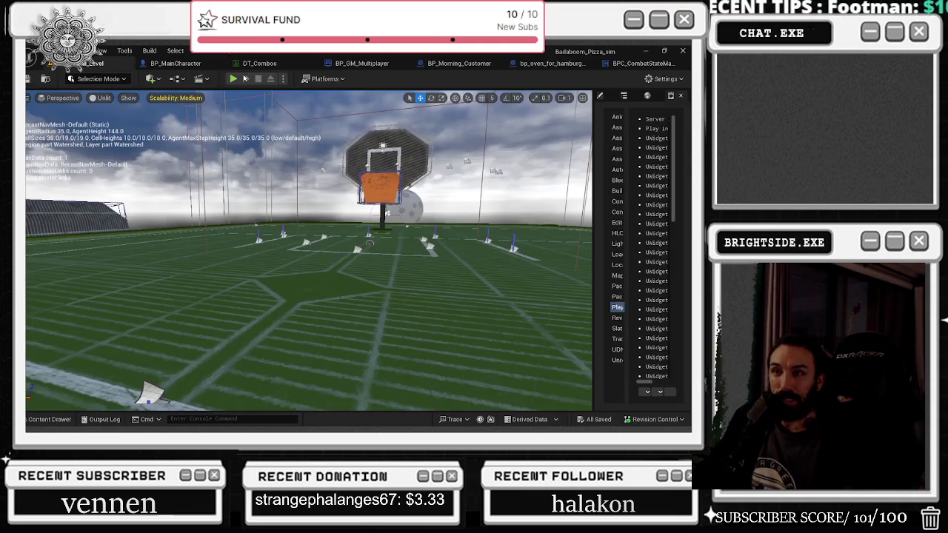
key(alt+p)
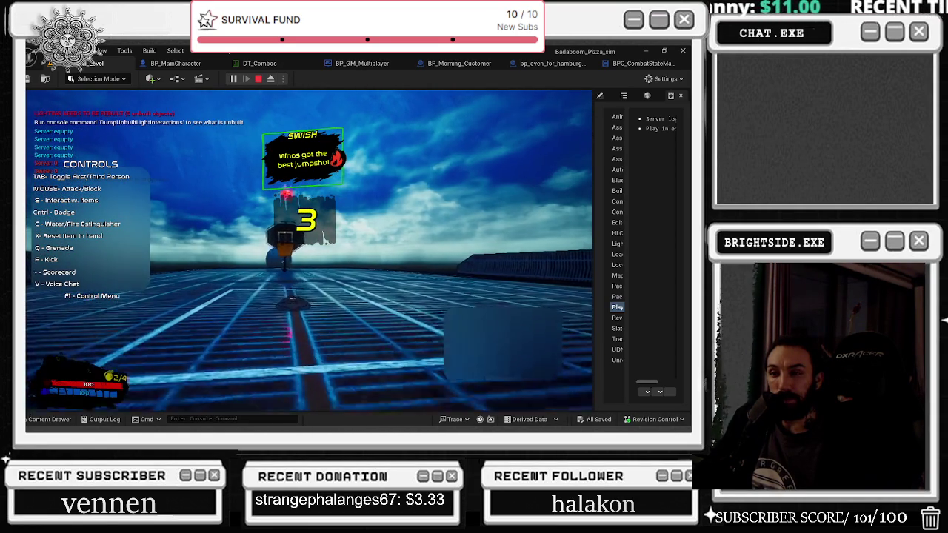
Widen the side panel to show the Outliner beside the running game, then eject to a free camera.
key(alt+Tab)
drag(595, 103, 477, 104)
click(554, 97)
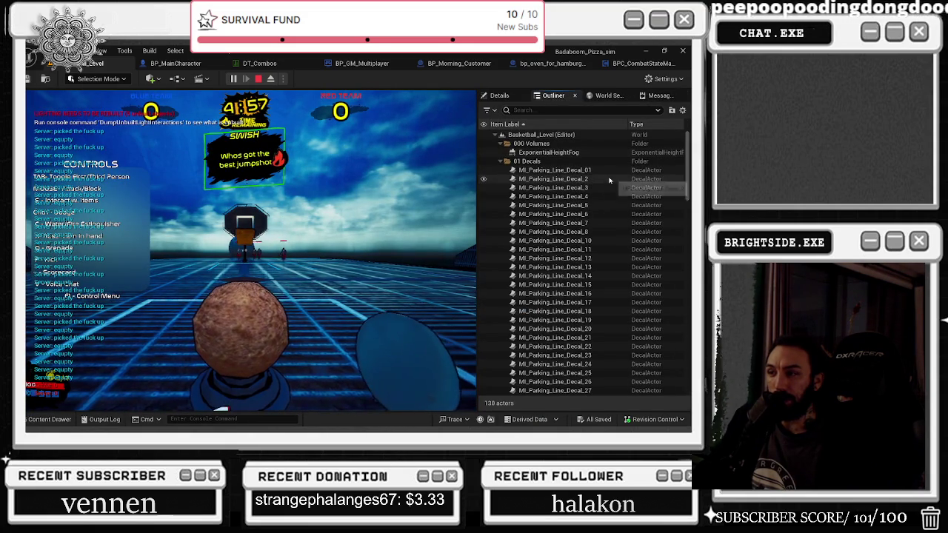
click(415, 222)
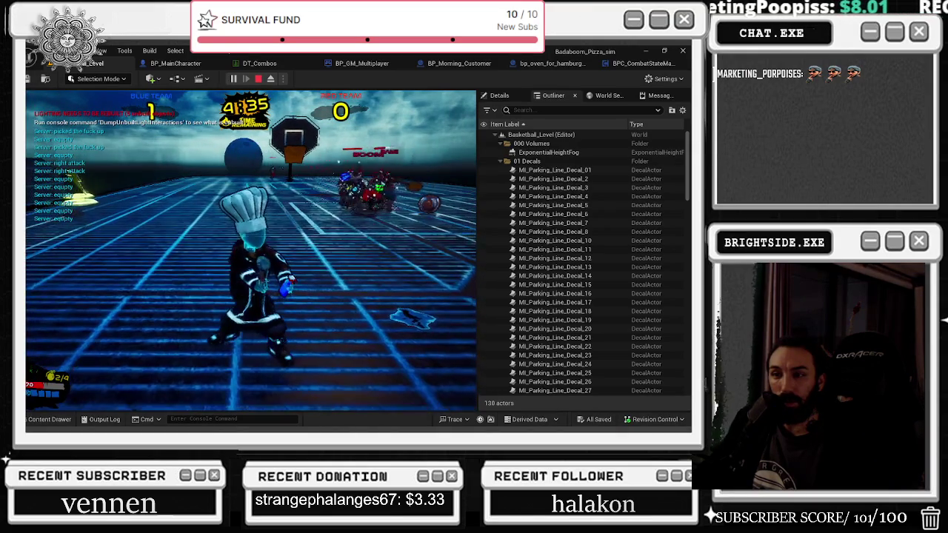
key(alt+Tab)
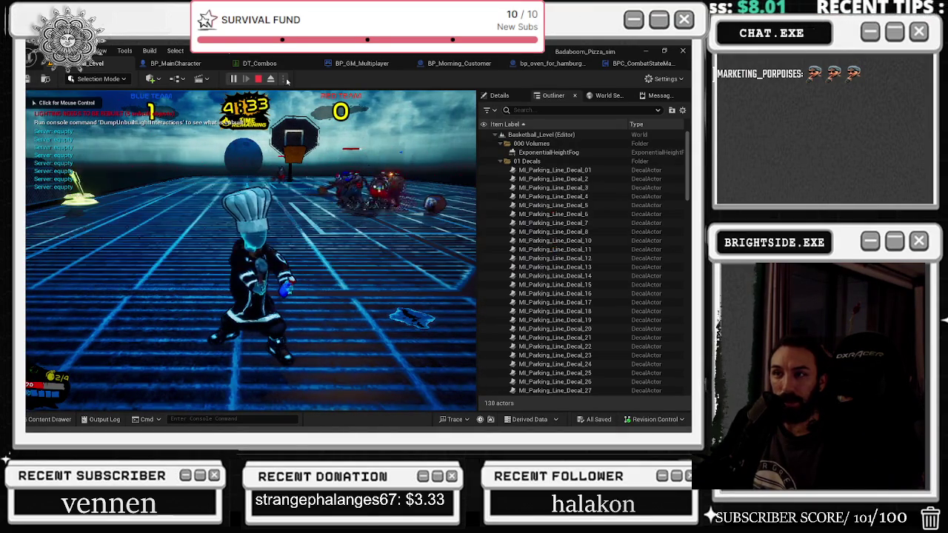
click(270, 78)
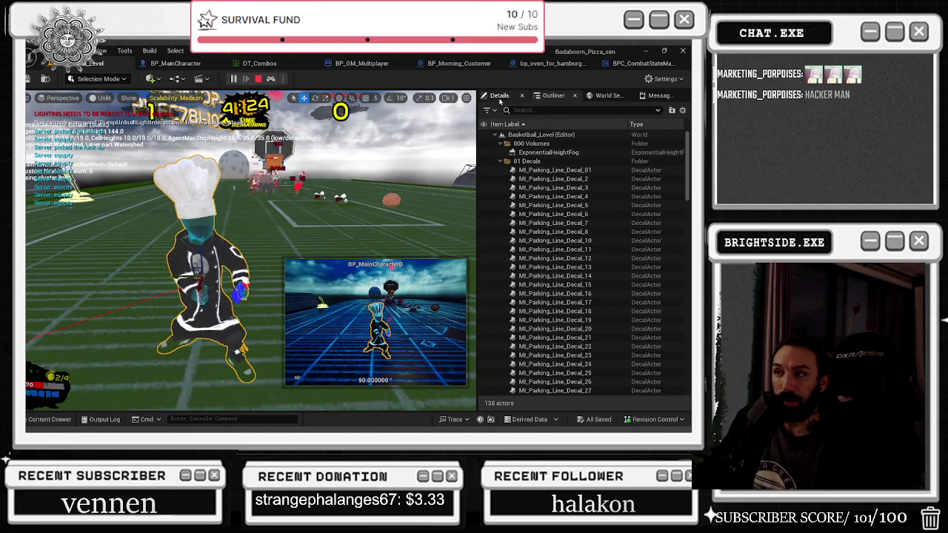
View the main character in Details, dock that panel beside the Outliner, and possess the player again.
click(500, 97)
drag(556, 109, 503, 100)
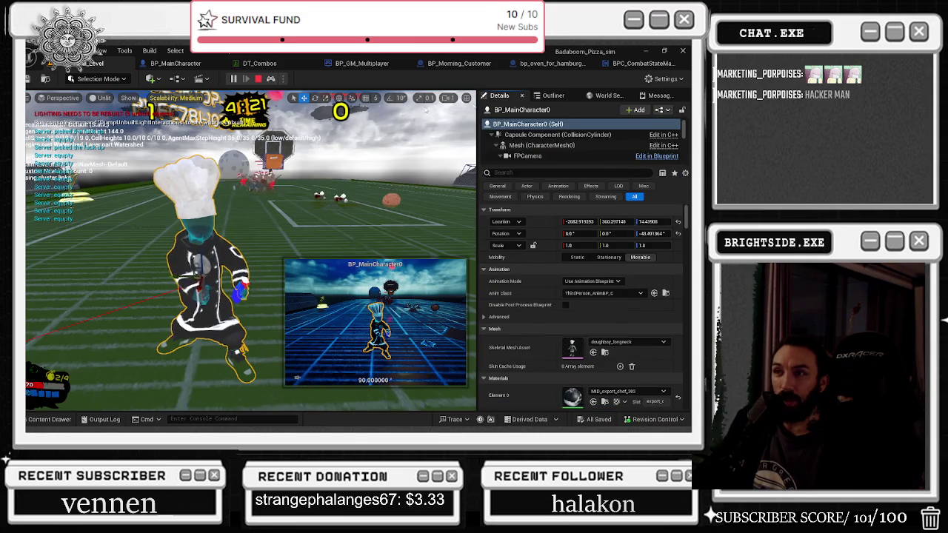
click(271, 78)
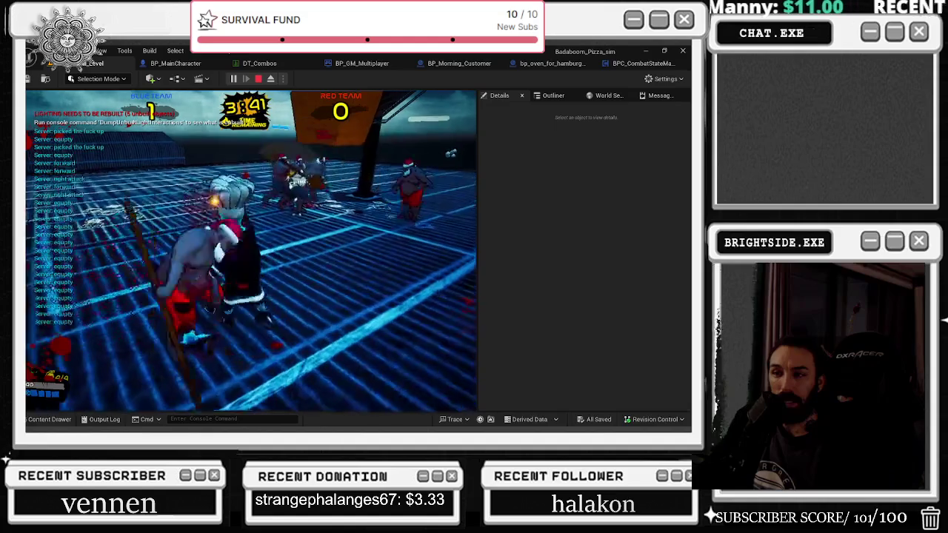
Keep playing the match with brief mouse releases, then stop the play-test to return to the court.
key(alt+Tab)
click(251, 252)
key(alt+Tab)
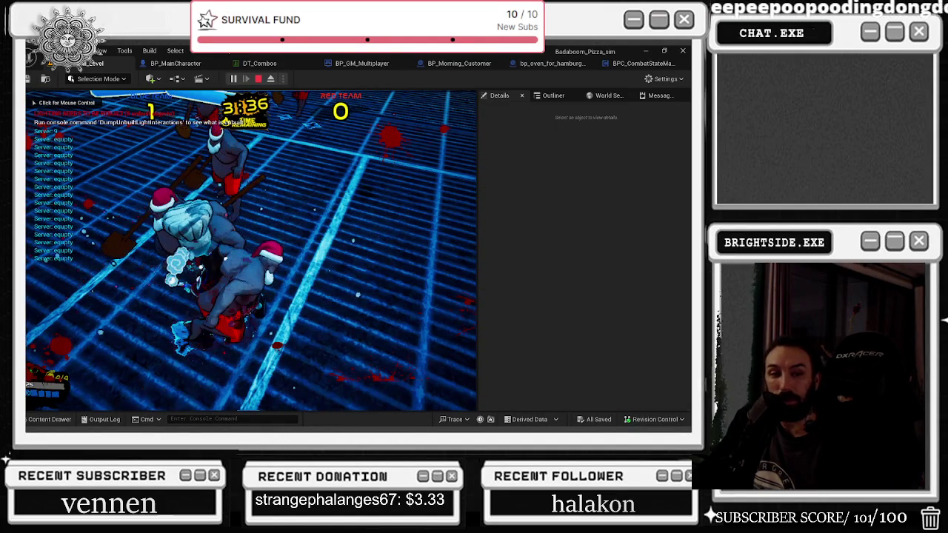
click(252, 252)
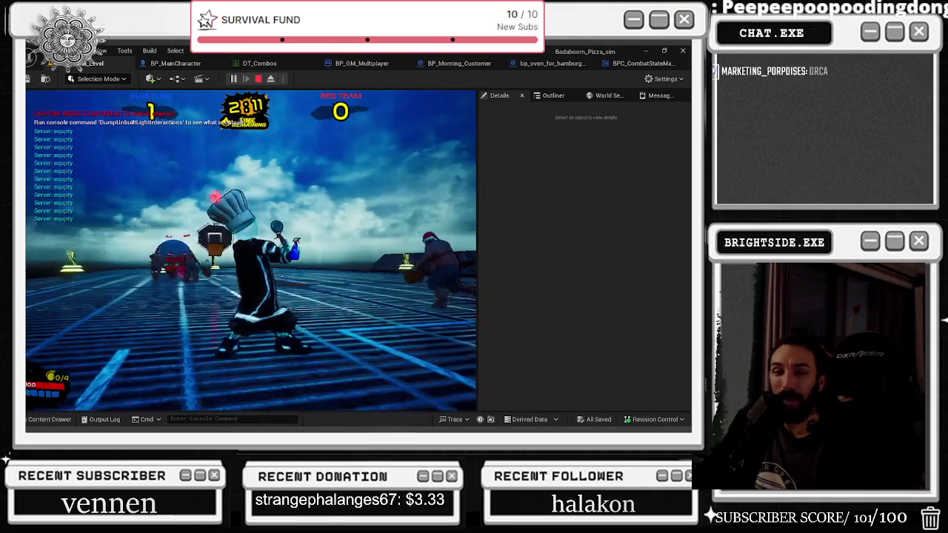
key(Escape)
scroll(250, 251, up, 5)
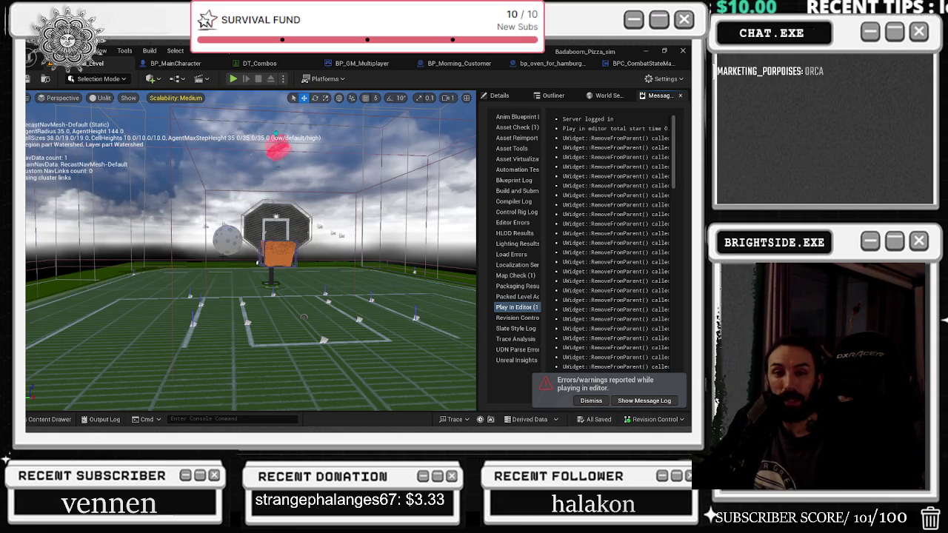
mouse_move(250, 252)
mouse_down()
mouse_move(251, 222)
mouse_move(250, 267)
mouse_up()
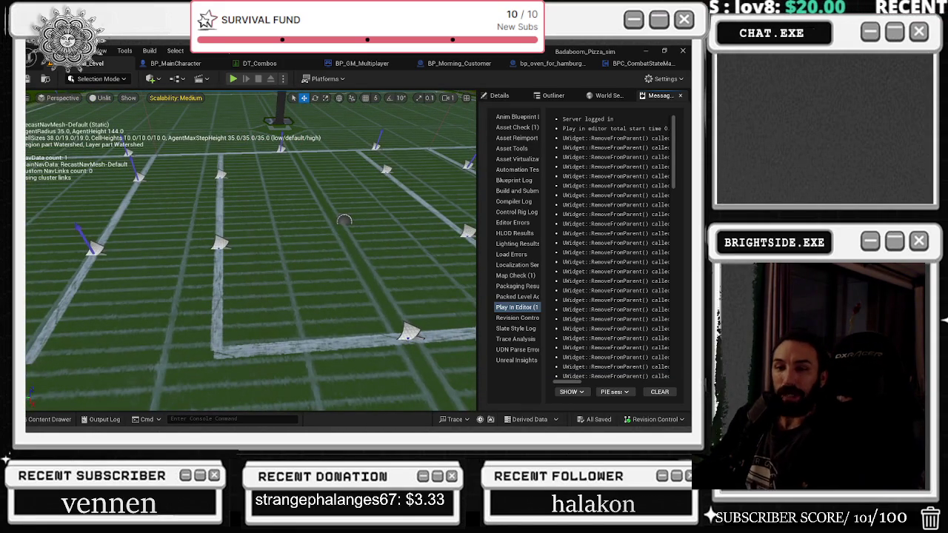
mouse_move(344, 220)
mouse_down()
mouse_move(345, 152)
mouse_move(324, 139)
mouse_up()
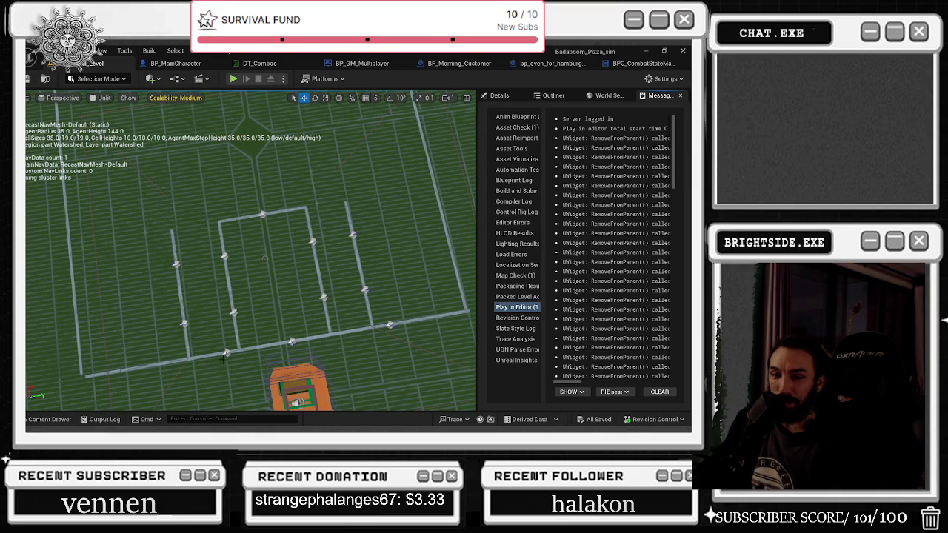
click(226, 353)
Select three parking-line decals and set their middle Rotation value to 90.
click(291, 342)
ctrl+click(391, 329)
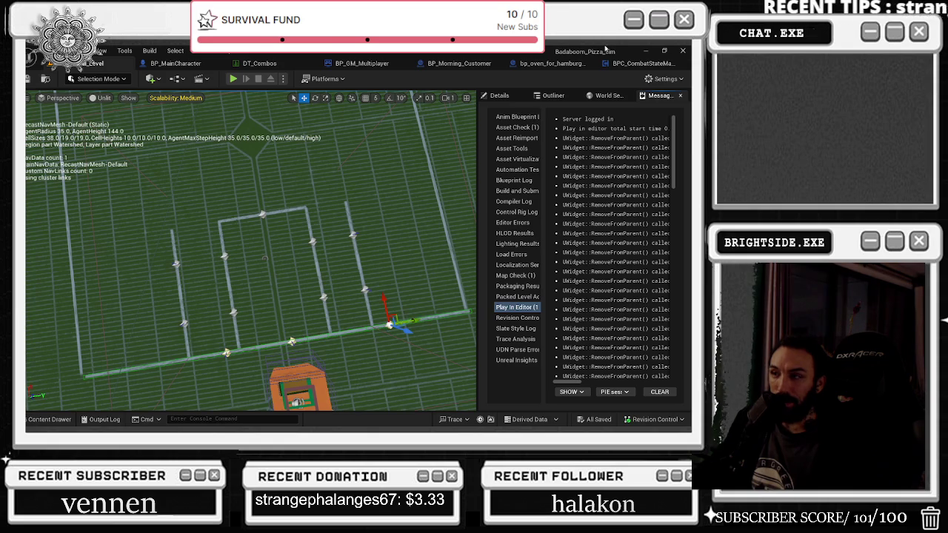
click(553, 95)
click(518, 96)
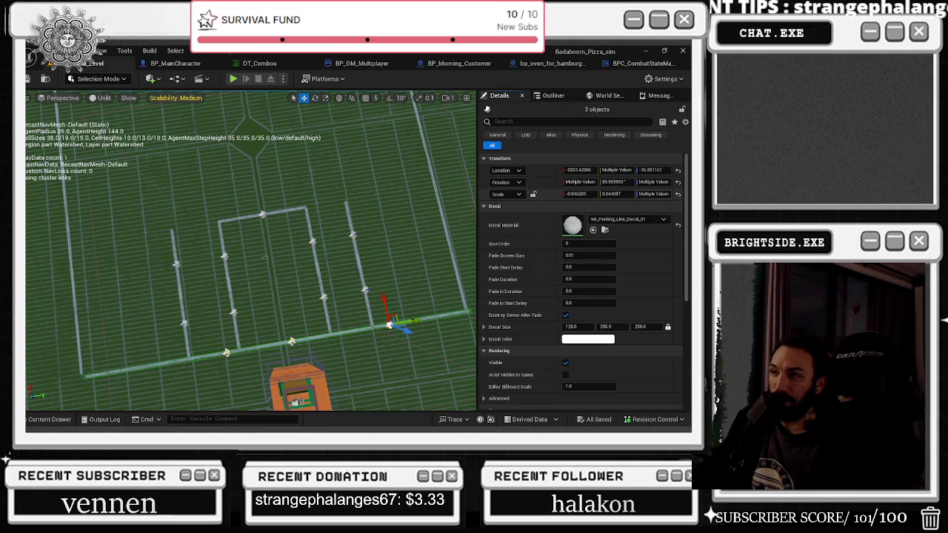
click(611, 181)
text(90)
key(Return)
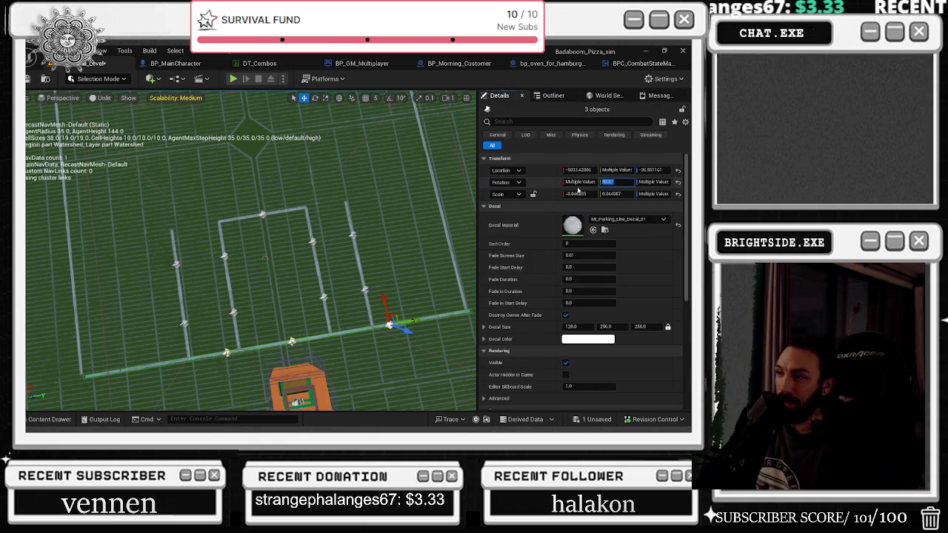
Try a new first Rotation value on the three decals, then undo the change.
click(579, 182)
text(0)
key(Return)
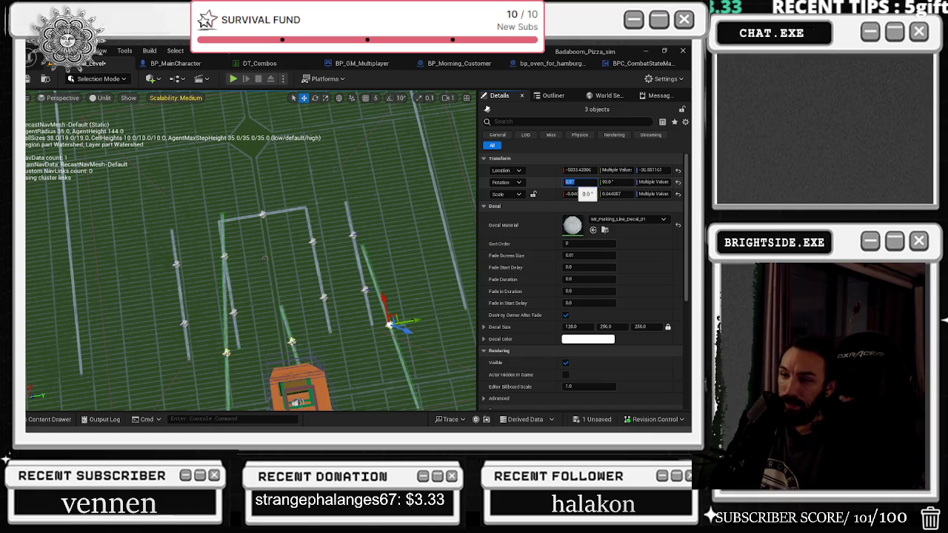
text(80)
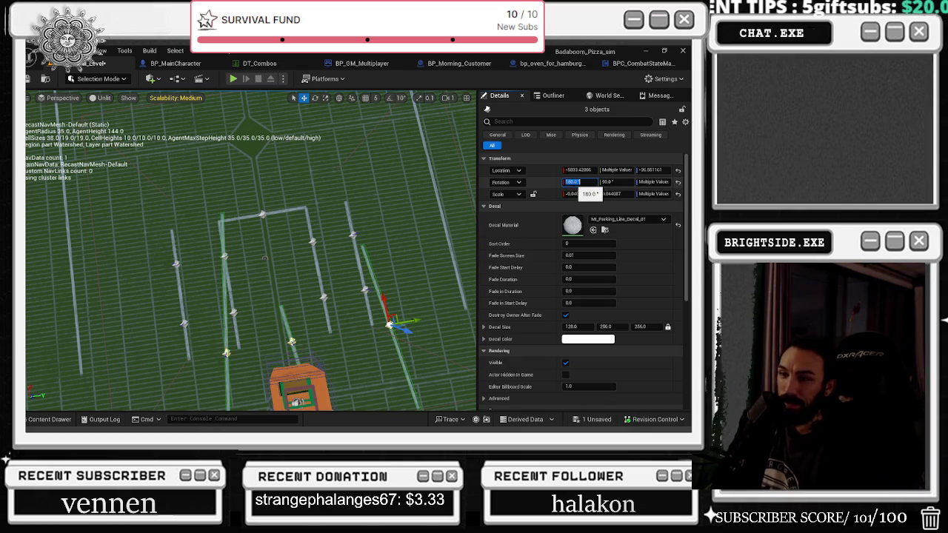
text(0)
key(Return)
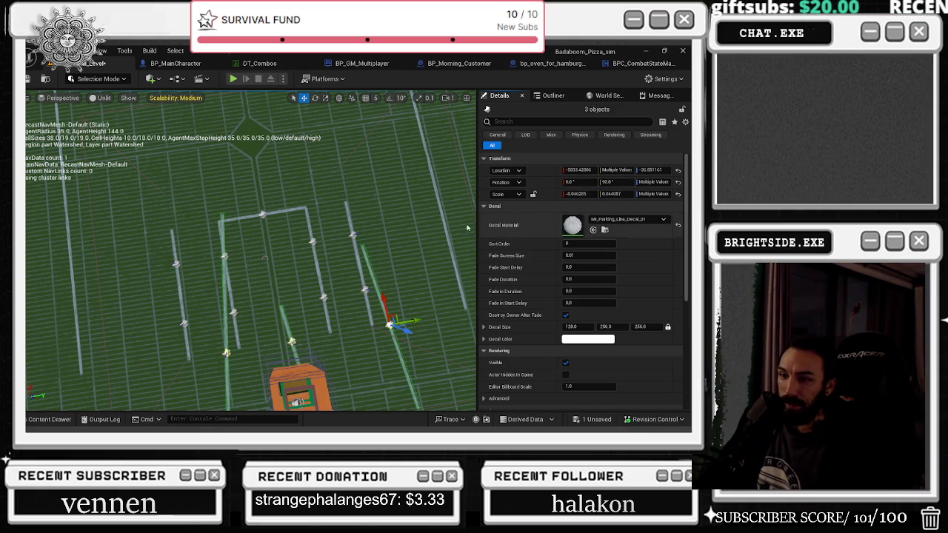
key(ctrl+z)
key(ctrl+z)
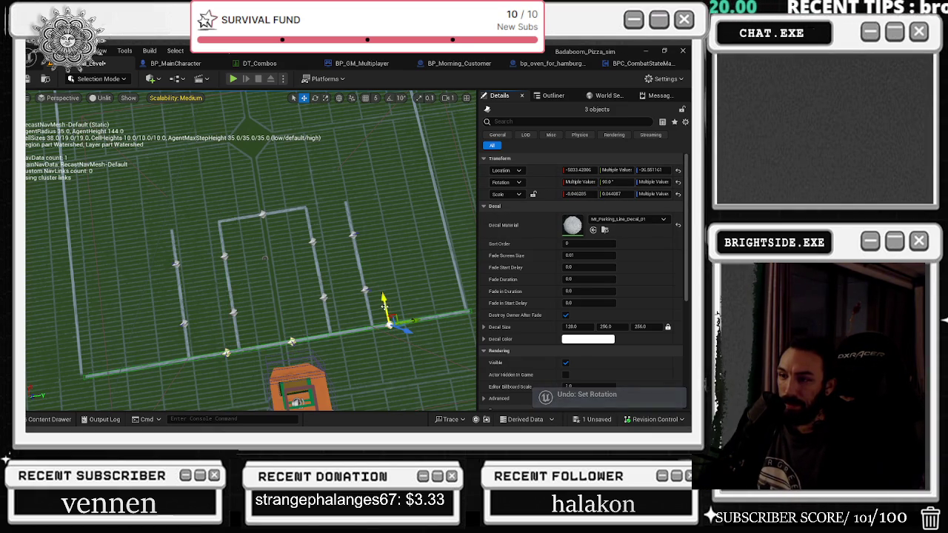
Nudge the three decals slightly left and rotate them by under one degree.
drag(384, 308, 384, 296)
drag(416, 326, 411, 327)
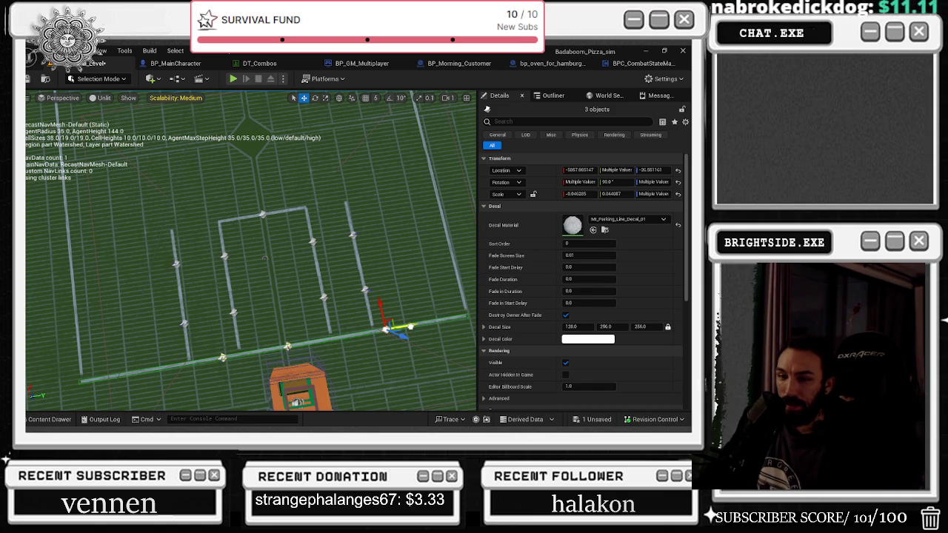
key(e)
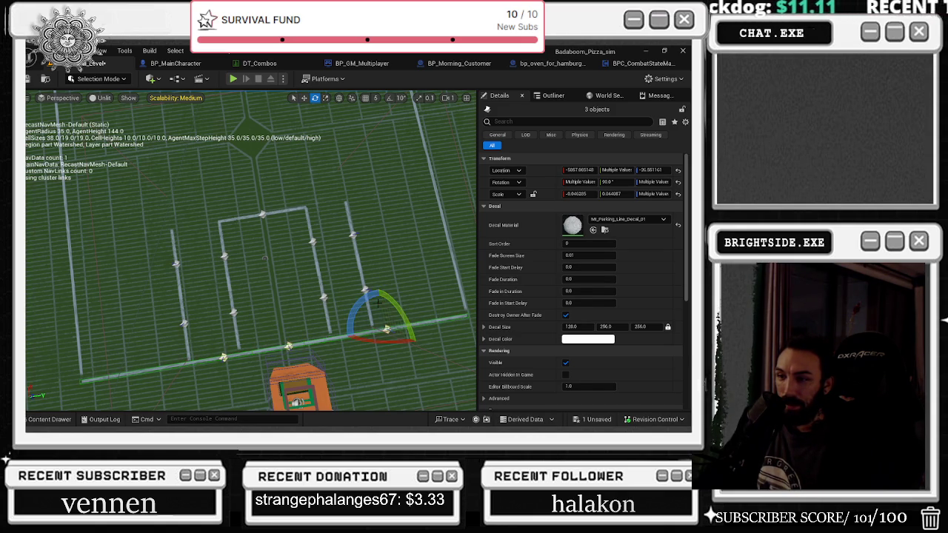
drag(362, 302, 364, 302)
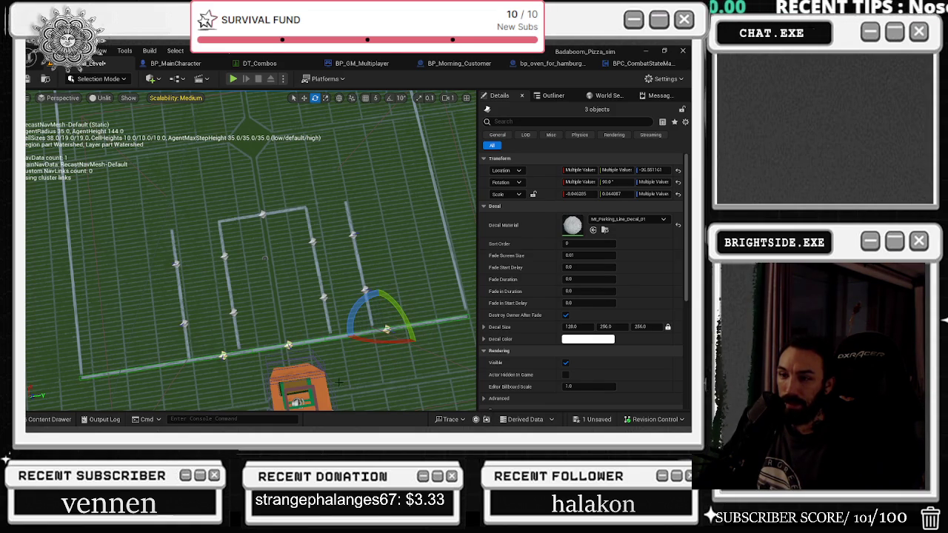
click(55, 98)
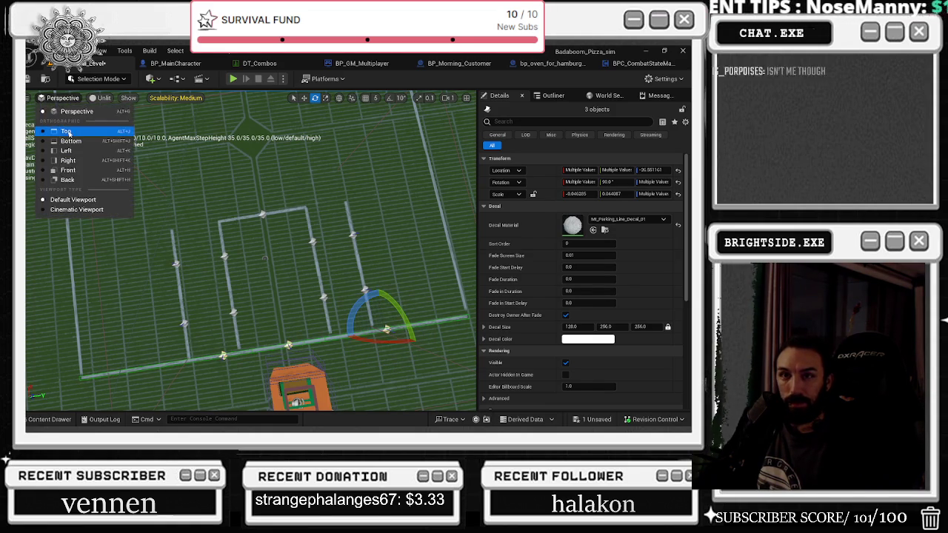
Switch the viewport to Top view and pan over to the parking-line boxes.
click(97, 153)
scroll(299, 159, up, 6)
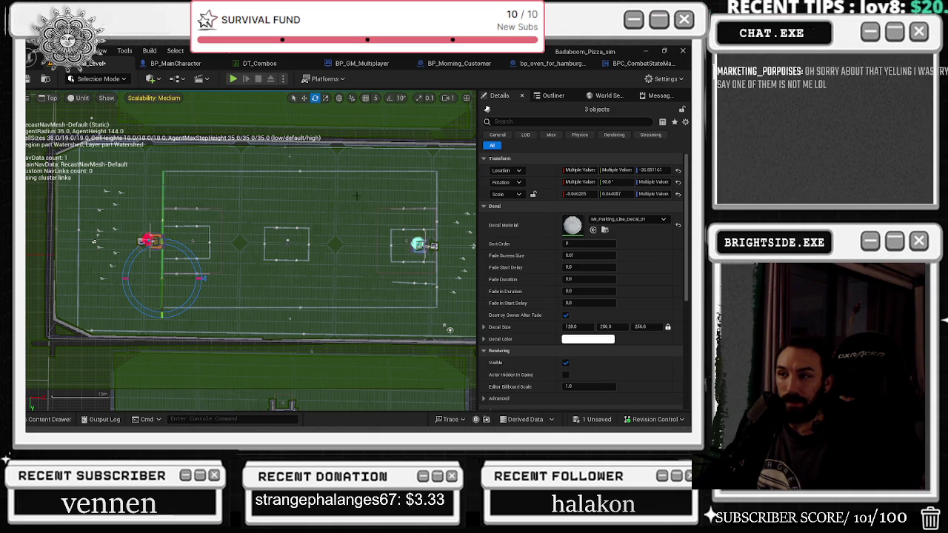
mouse_move(359, 194)
mouse_down()
mouse_move(329, 204)
mouse_move(369, 281)
mouse_up()
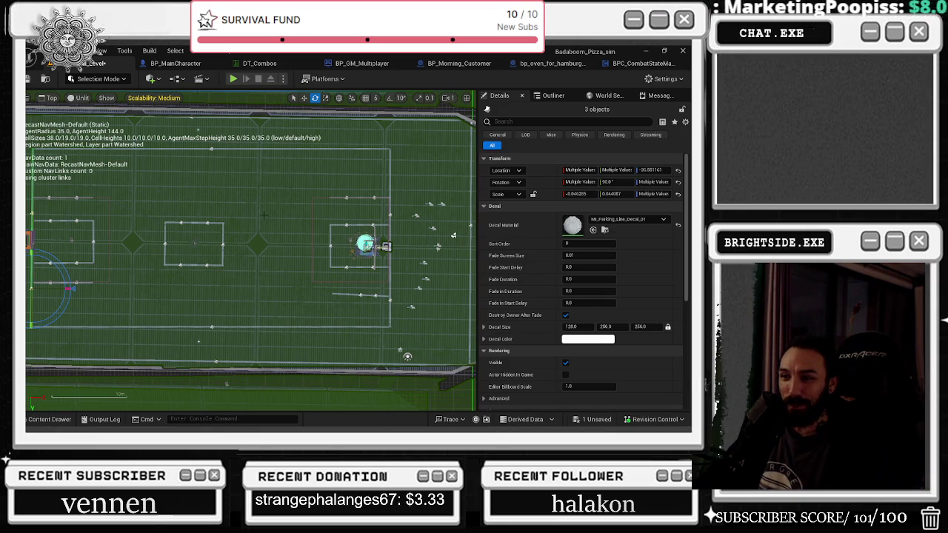
mouse_move(170, 257)
mouse_down()
mouse_move(204, 289)
mouse_move(216, 286)
mouse_move(190, 284)
mouse_up()
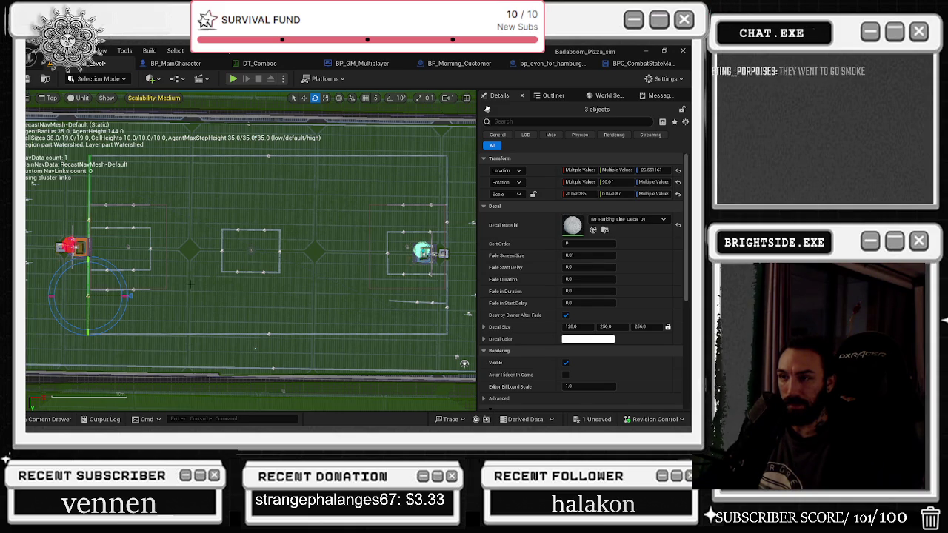
mouse_move(191, 284)
mouse_down()
mouse_move(209, 267)
mouse_move(290, 276)
mouse_up()
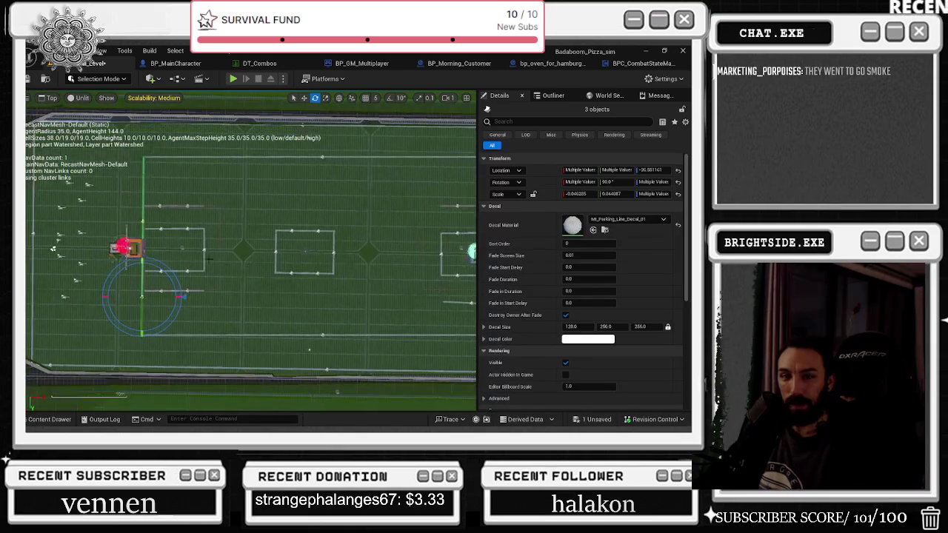
scroll(228, 265, up, 5)
drag(228, 265, 221, 178)
Undo the decals' earlier slight rotation and move, plus stray selection changes.
key(ctrl+z)
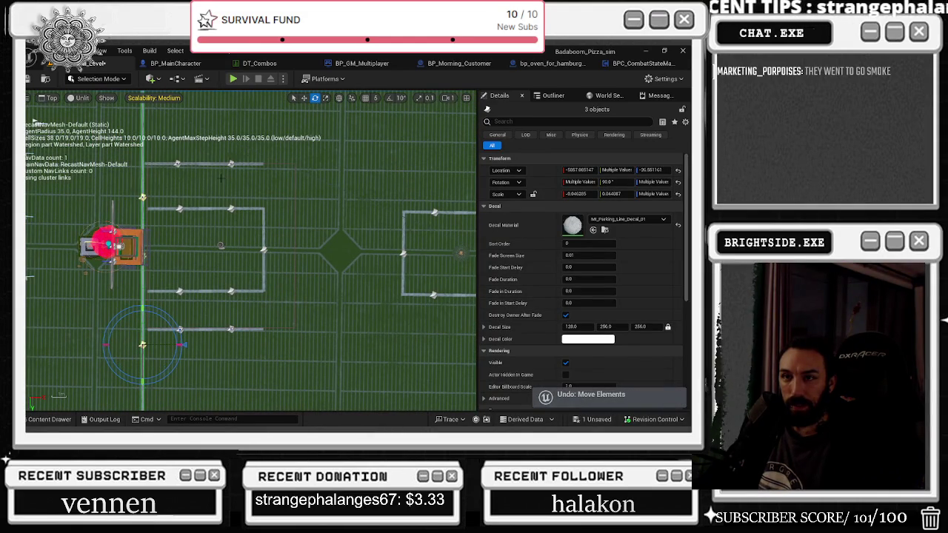
key(ctrl+z)
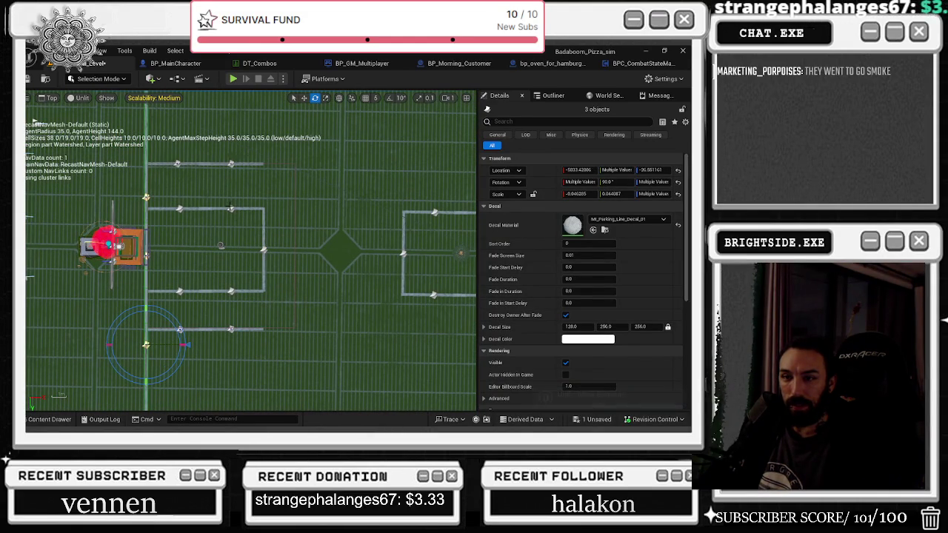
ctrl+click(207, 164)
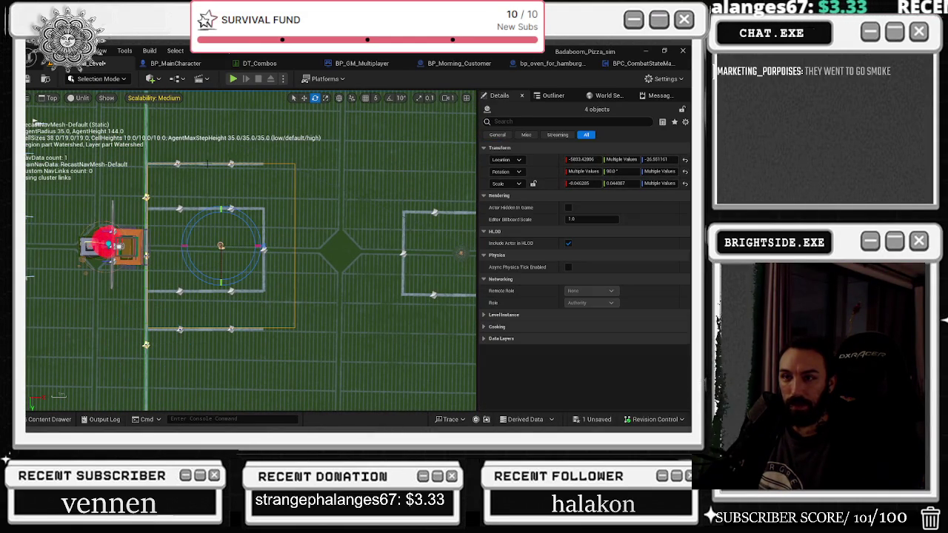
key(ctrl+z)
scroll(185, 209, up, 3)
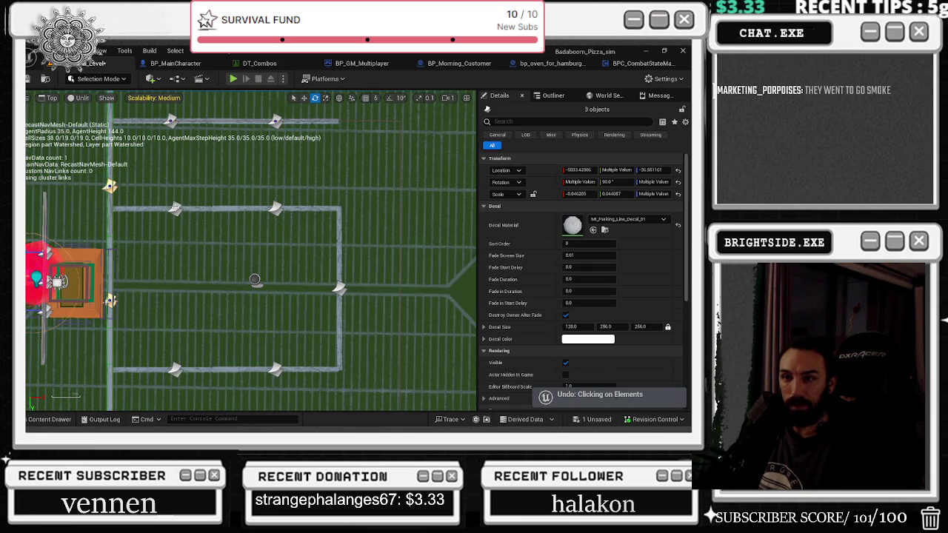
key(ctrl+z)
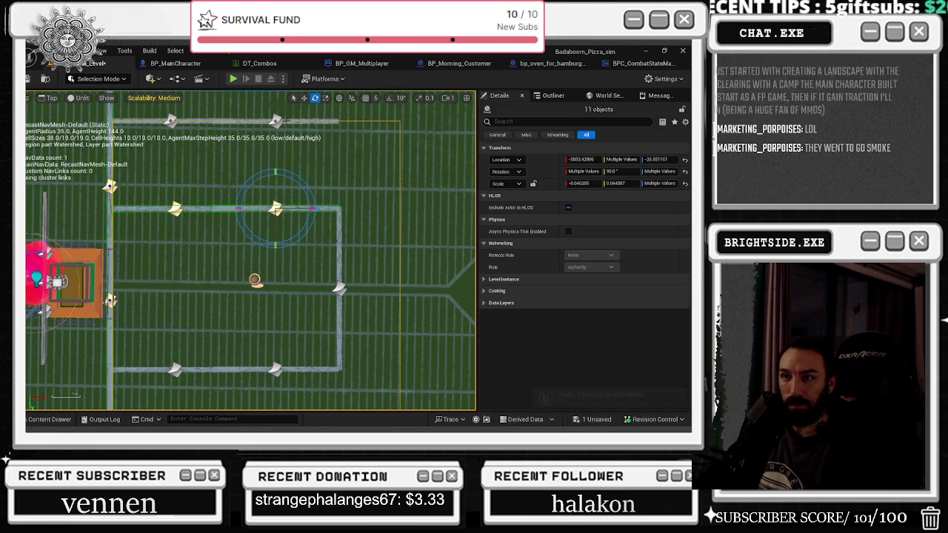
Add the top, top-left, both bottom and right-side arrow markers to the selection.
ctrl+click(276, 121)
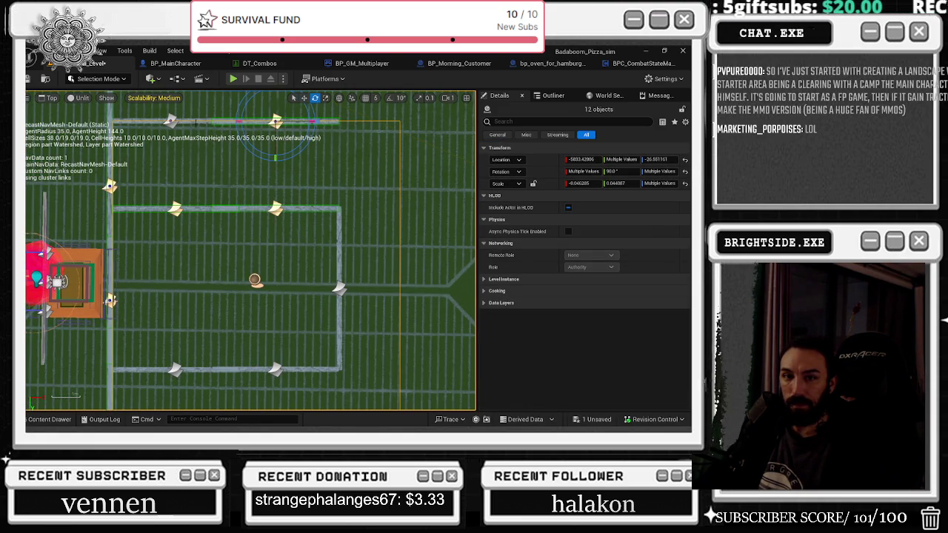
ctrl+click(170, 121)
ctrl+click(174, 369)
ctrl+click(275, 369)
ctrl+click(338, 289)
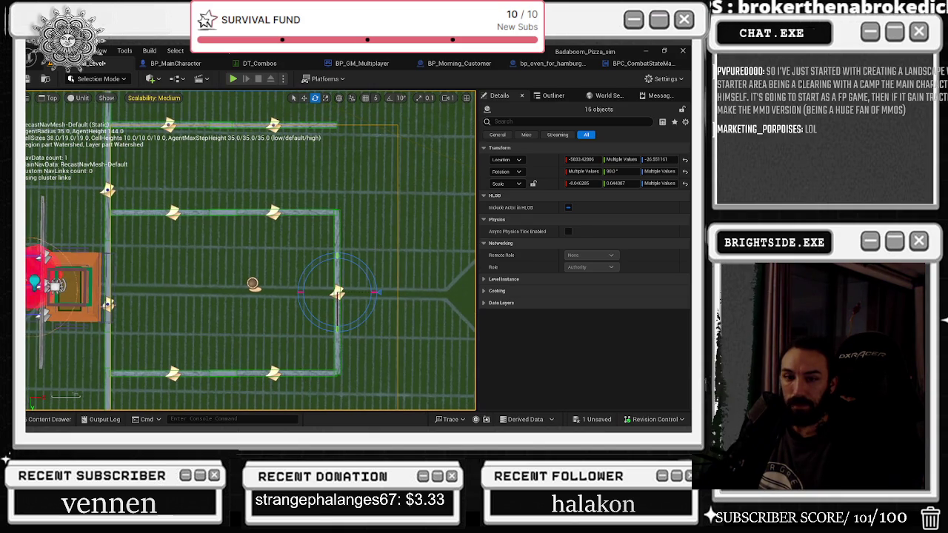
scroll(274, 262, down, 2)
Rotate the selected parking group slightly, undoing the first attempt.
drag(293, 268, 295, 266)
scroll(294, 267, down, 1)
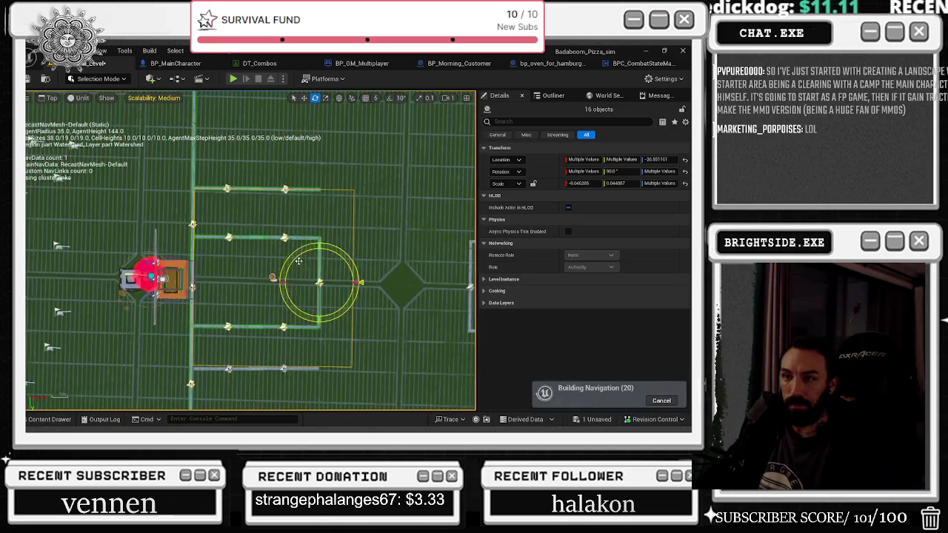
key(ctrl+z)
drag(306, 241, 307, 242)
scroll(307, 242, down, 2)
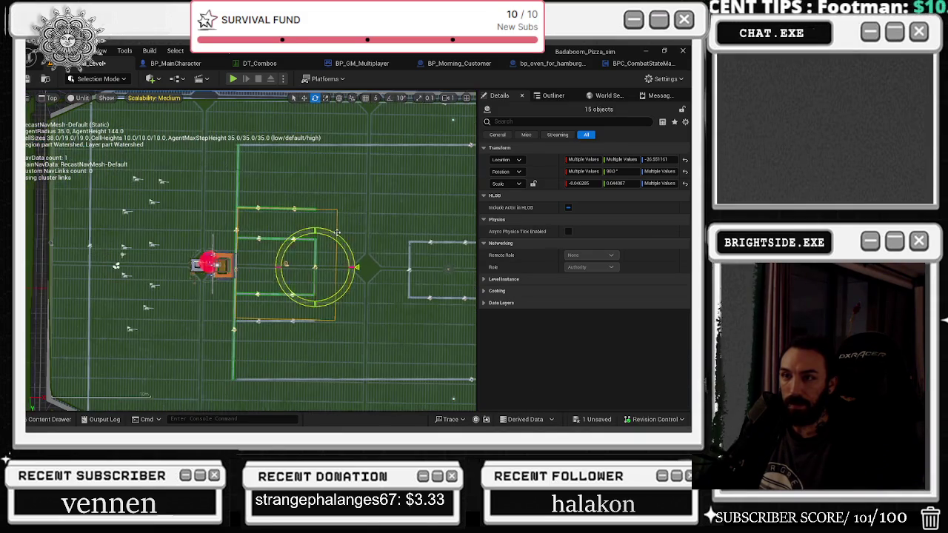
drag(220, 253, 221, 254)
scroll(327, 226, down, 4)
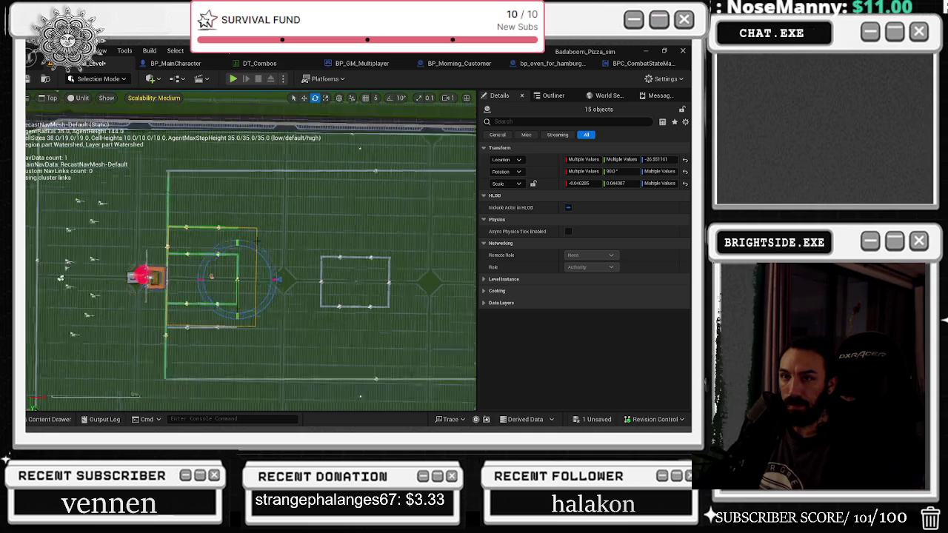
Fine-tune the group's rotation until all fifteen decals read a 90.0 rotation.
mouse_move(327, 226)
mouse_down()
mouse_move(313, 226)
mouse_move(335, 227)
mouse_up()
scroll(335, 226, up, 2)
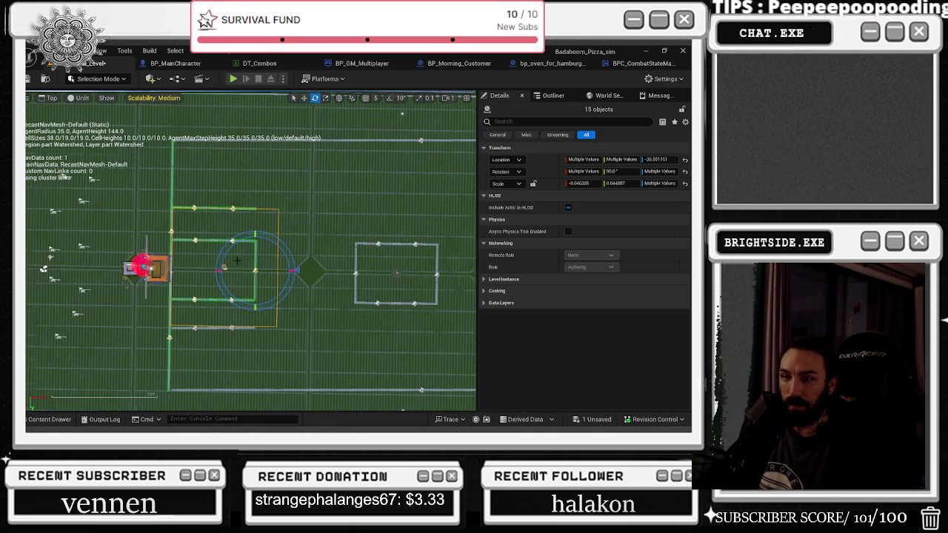
scroll(237, 260, up, 1)
drag(238, 239, 238, 239)
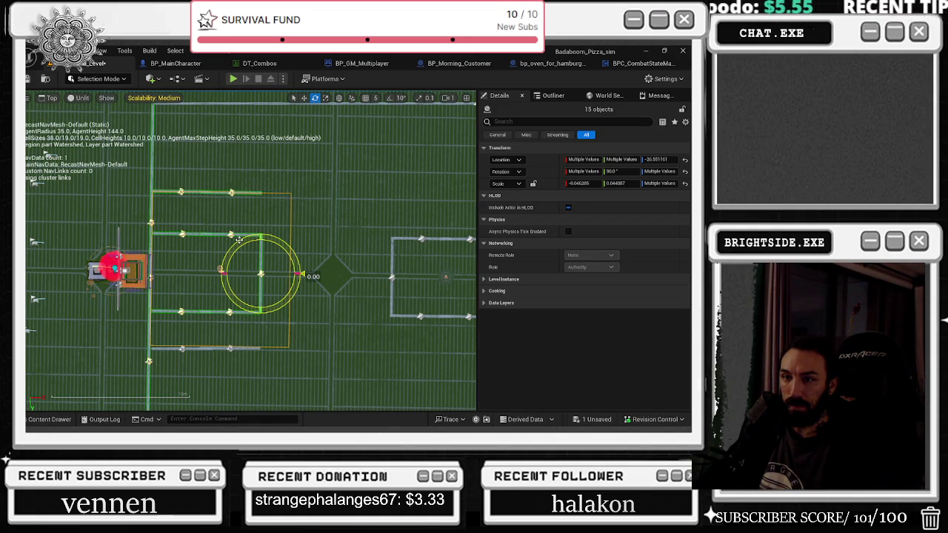
drag(238, 239, 238, 239)
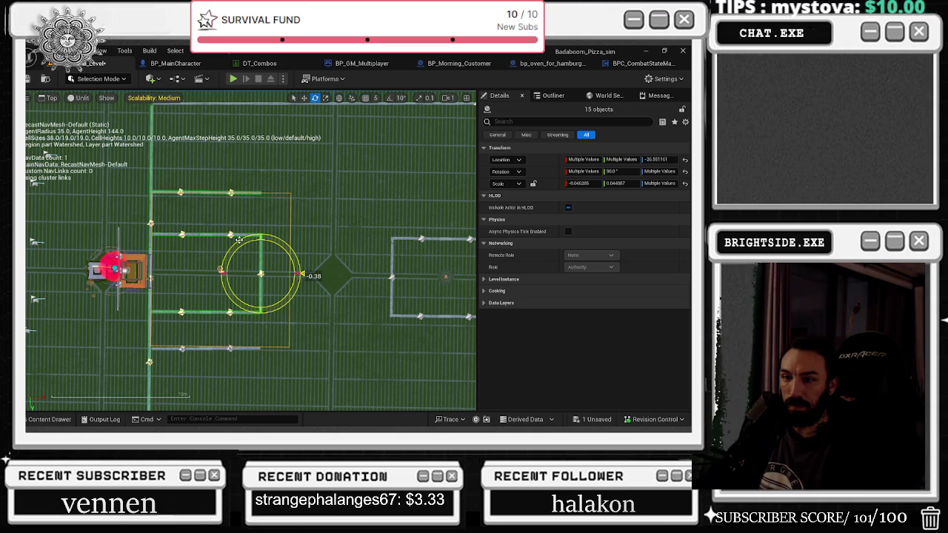
drag(239, 239, 238, 239)
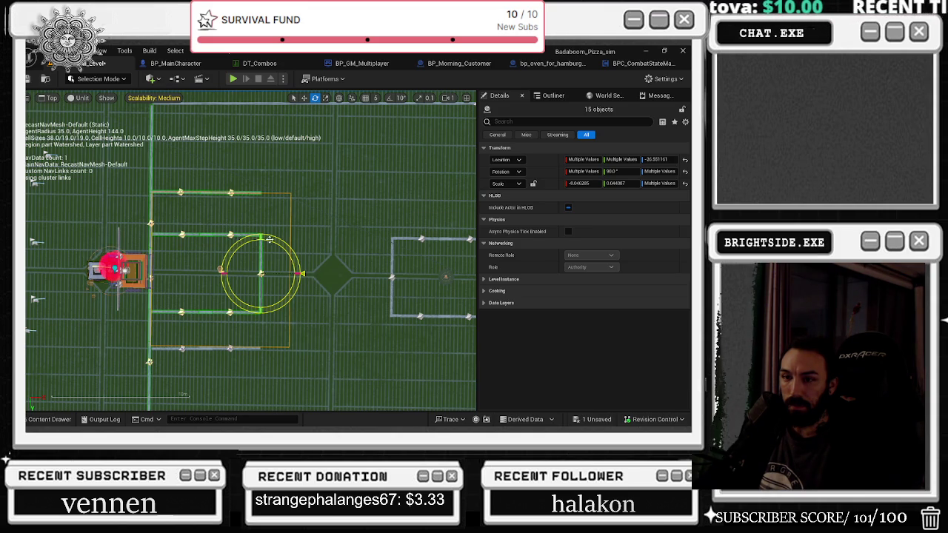
scroll(252, 222, down, 2)
scroll(266, 207, up, 2)
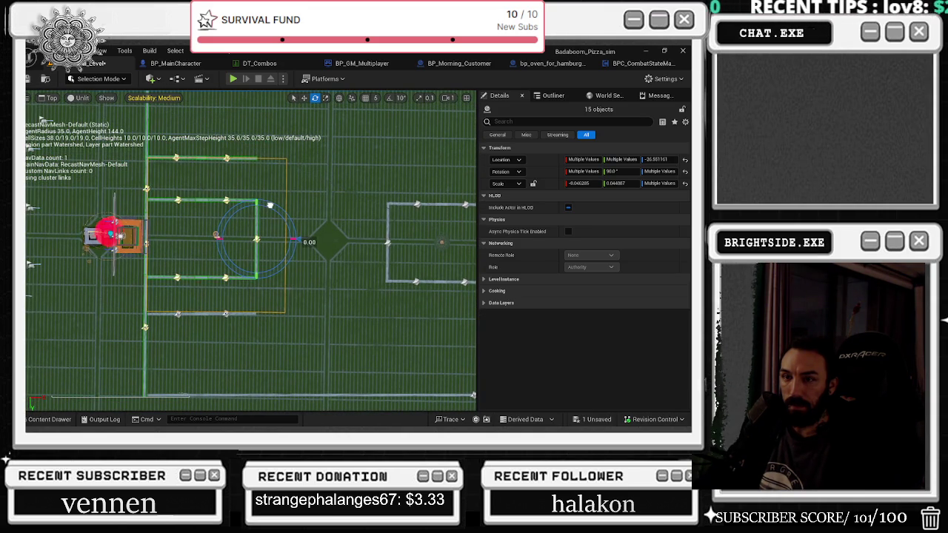
scroll(252, 255, up, 1)
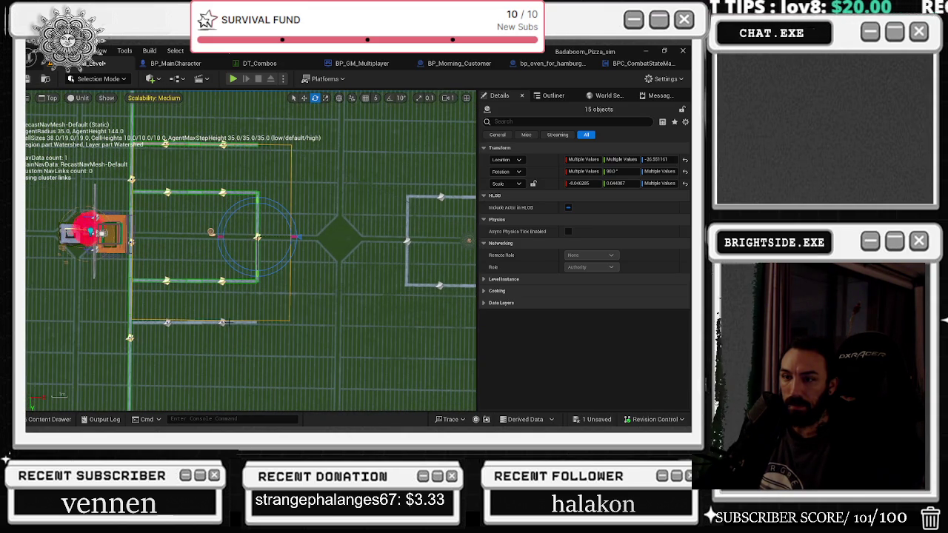
Select both bottom-line decals and rotate them to 90.0 degrees.
click(224, 323)
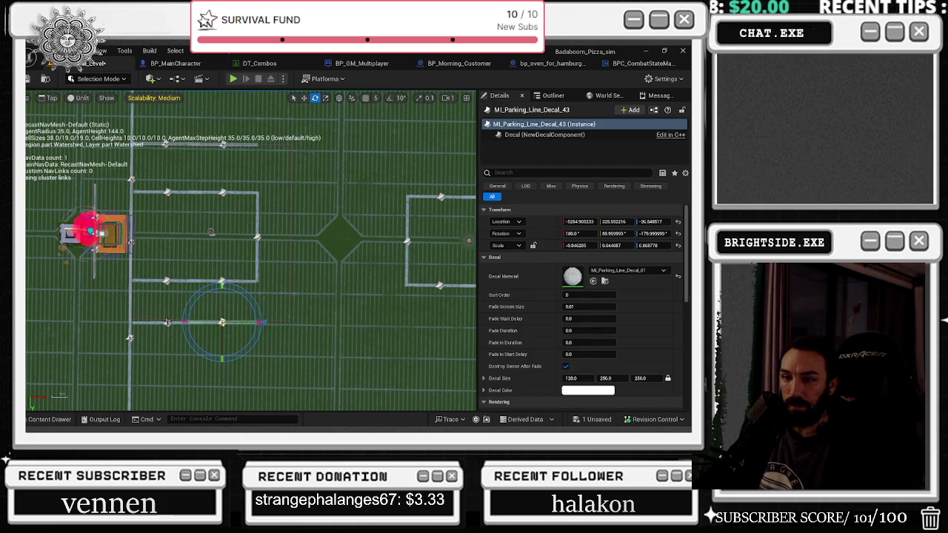
click(168, 323)
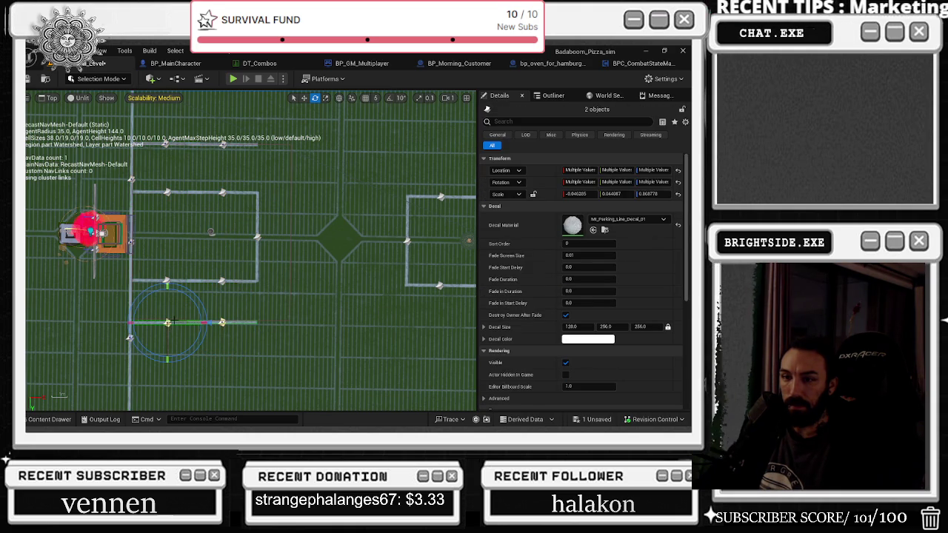
key(ctrl+z)
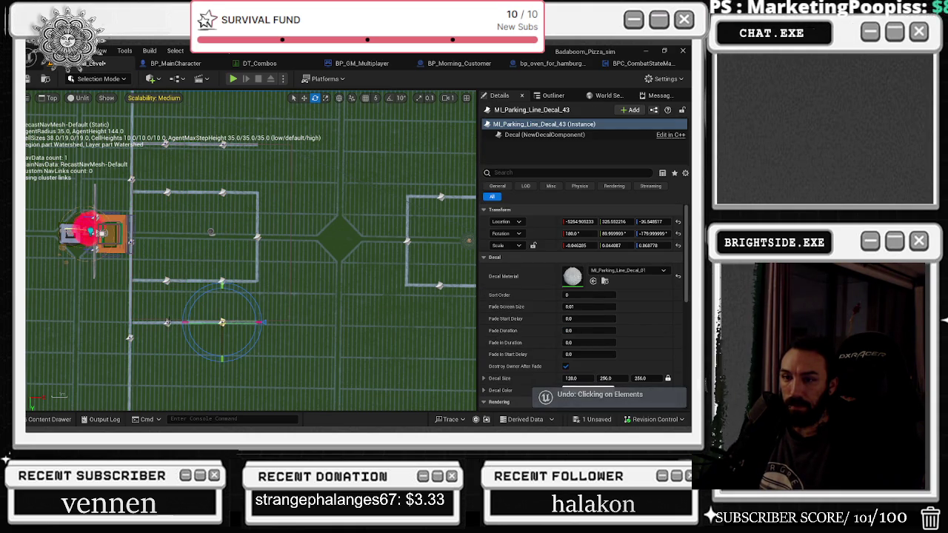
ctrl+click(169, 323)
drag(179, 292, 216, 326)
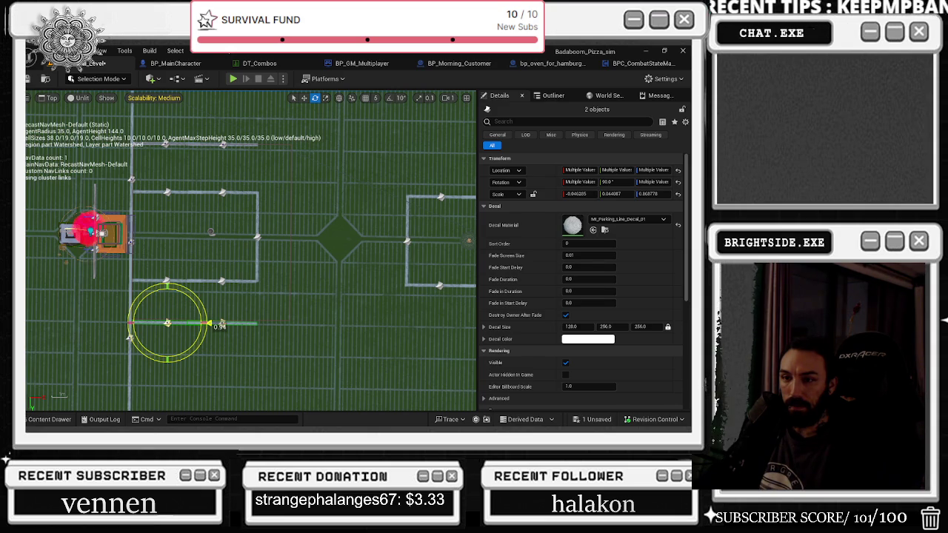
scroll(216, 326, up, 2)
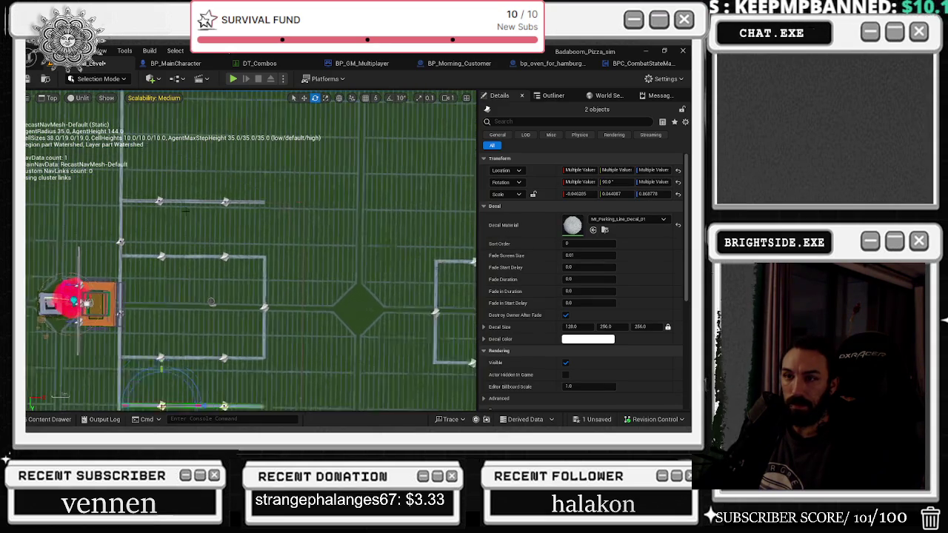
Add the top-line decals to the selection and switch to the move gizmo.
ctrl+click(155, 200)
ctrl+click(231, 201)
drag(251, 227, 263, 200)
key(w)
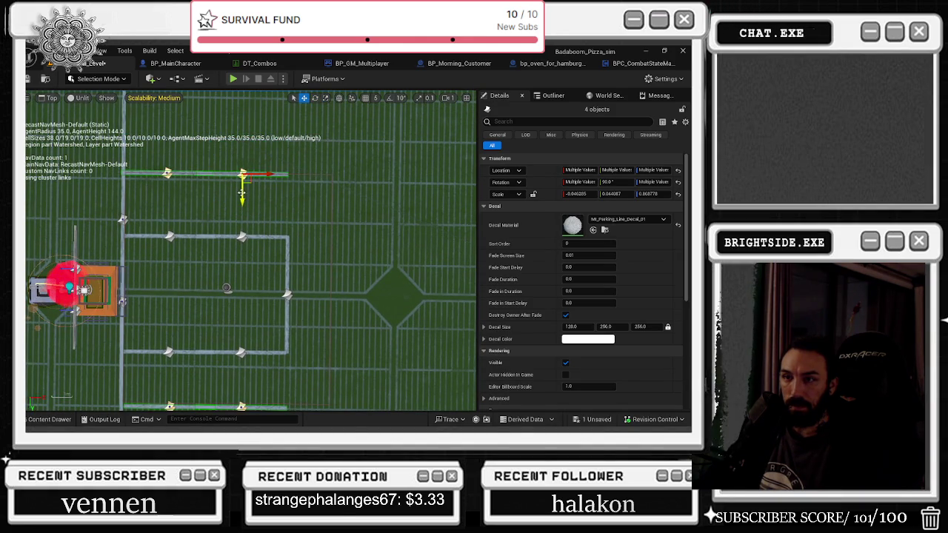
drag(253, 201, 270, 164)
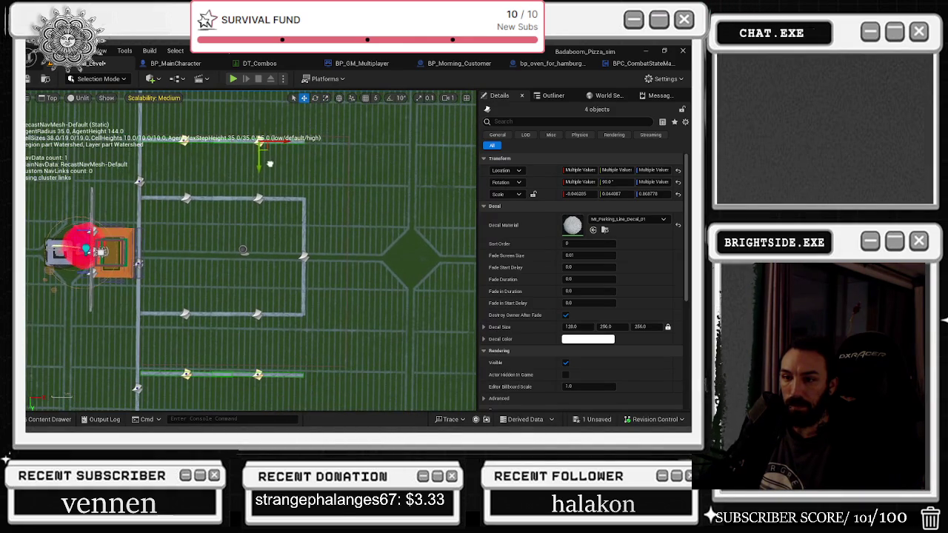
Check the bottom line's left and right decals, then select SM_DiningTable by the left box.
click(241, 375)
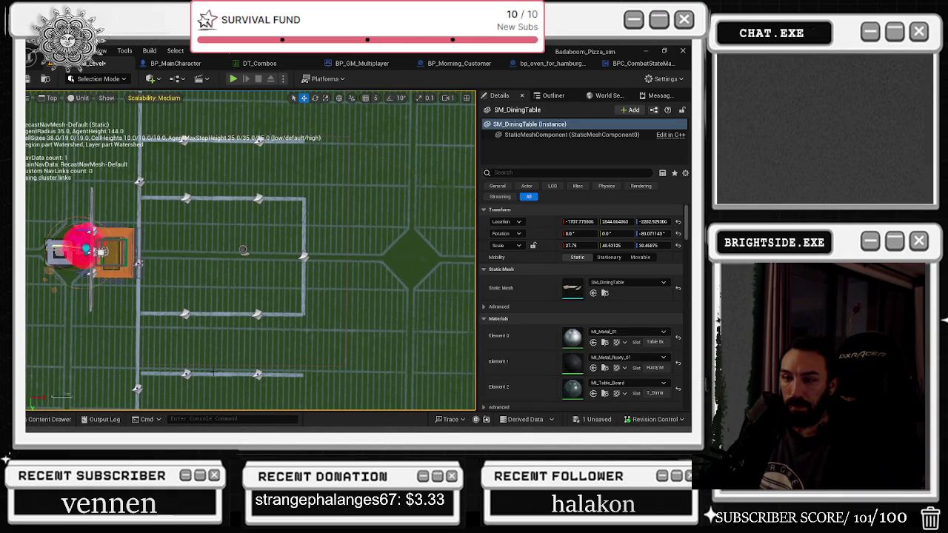
click(187, 373)
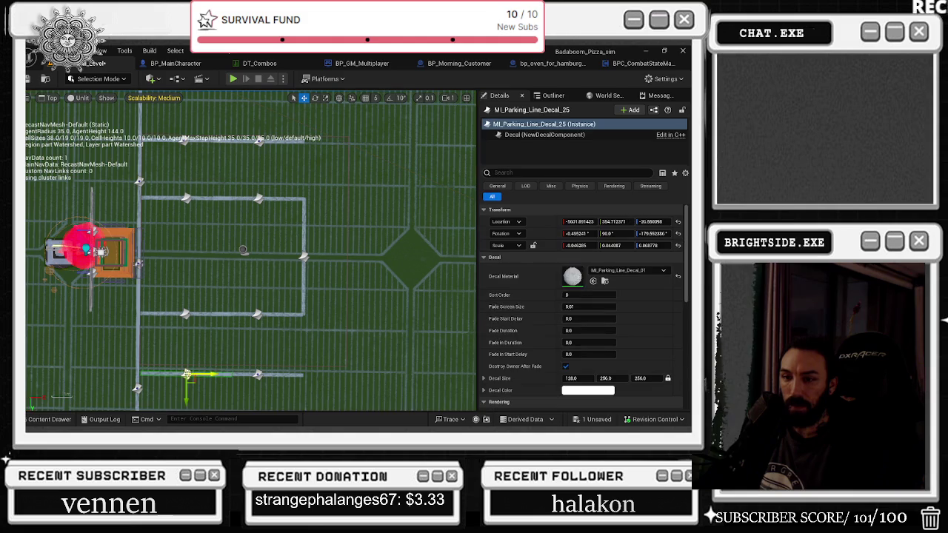
ctrl+click(259, 375)
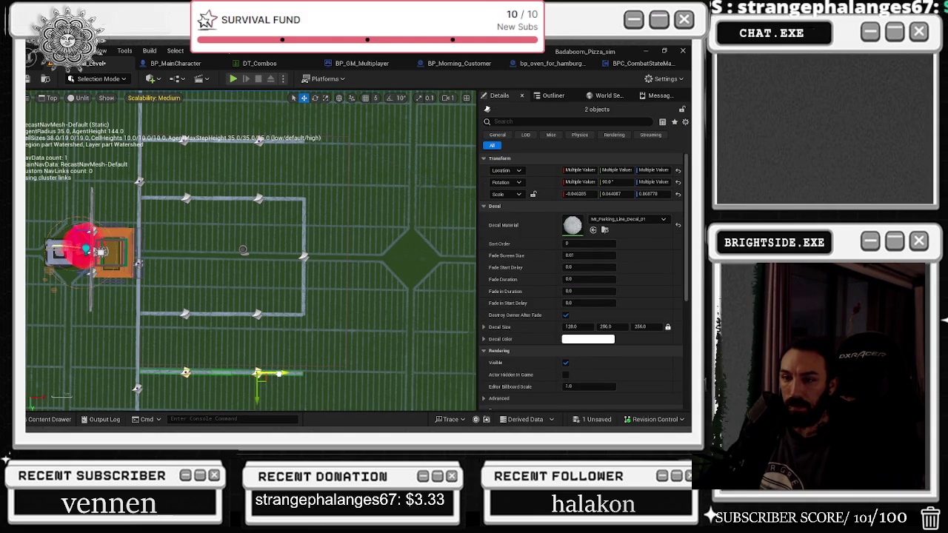
click(335, 344)
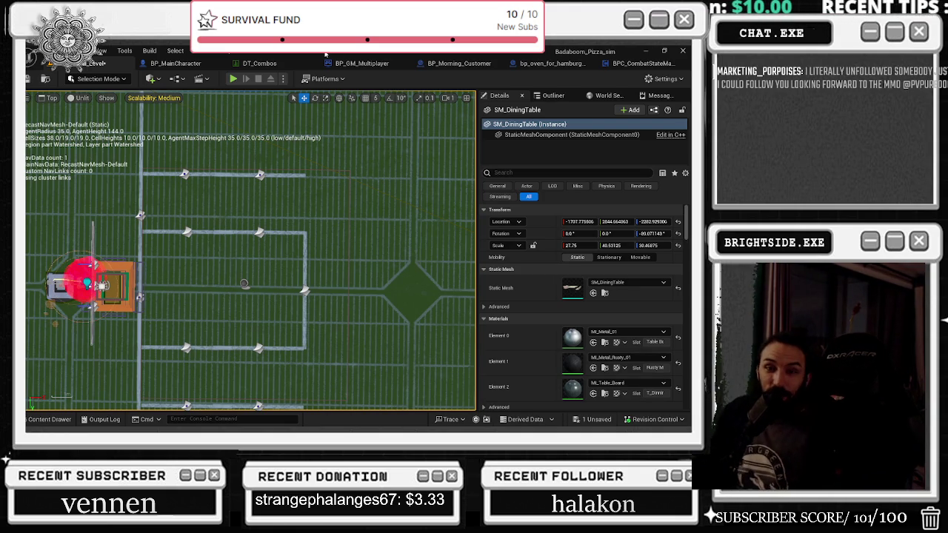
Pan and zoom the Top view across the court to the right-hand table and its cyan point light.
scroll(325, 174, down, 1)
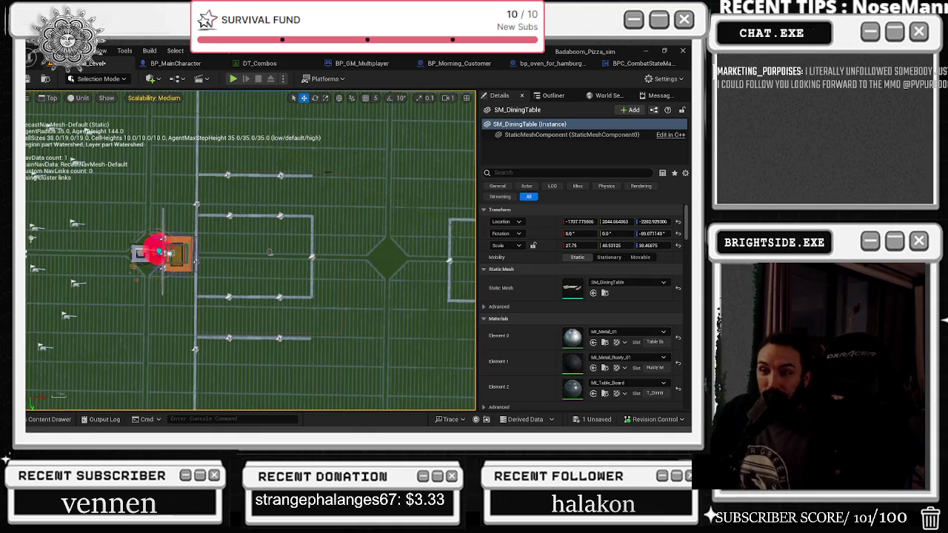
scroll(348, 187, down, 2)
mouse_move(294, 182)
mouse_down()
mouse_move(267, 222)
mouse_move(156, 245)
mouse_move(128, 223)
mouse_move(158, 222)
mouse_move(237, 253)
mouse_up()
scroll(237, 251, down, 3)
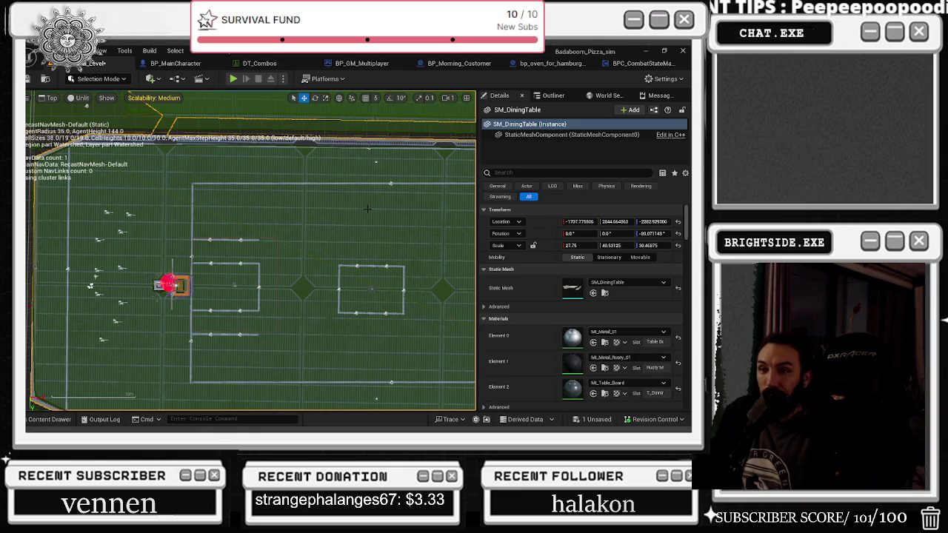
drag(372, 207, 231, 193)
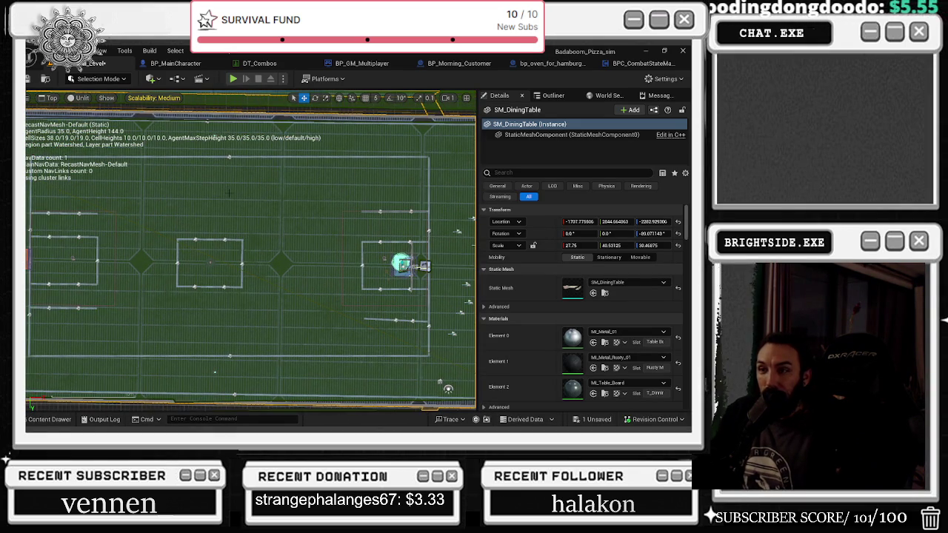
mouse_move(229, 194)
mouse_down()
mouse_move(291, 188)
mouse_move(326, 203)
mouse_move(379, 181)
mouse_up()
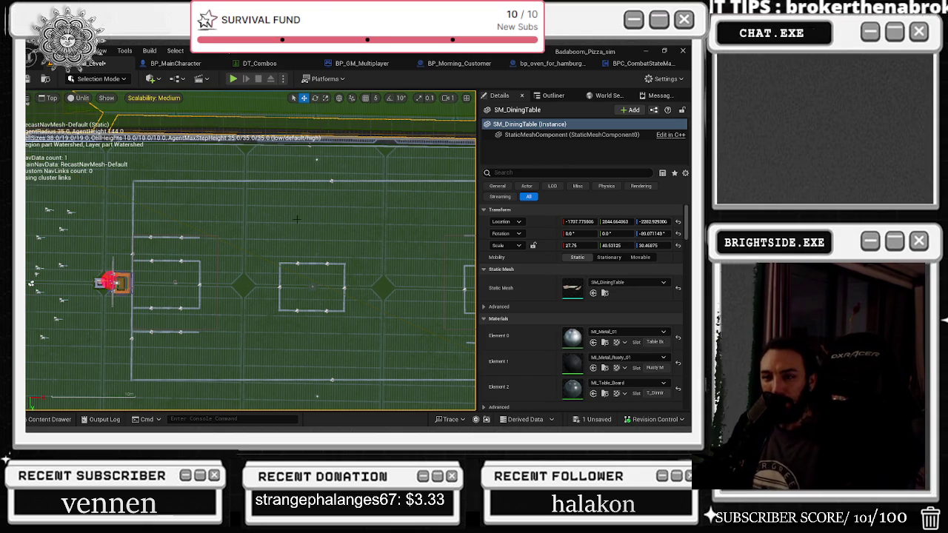
scroll(314, 226, down, 2)
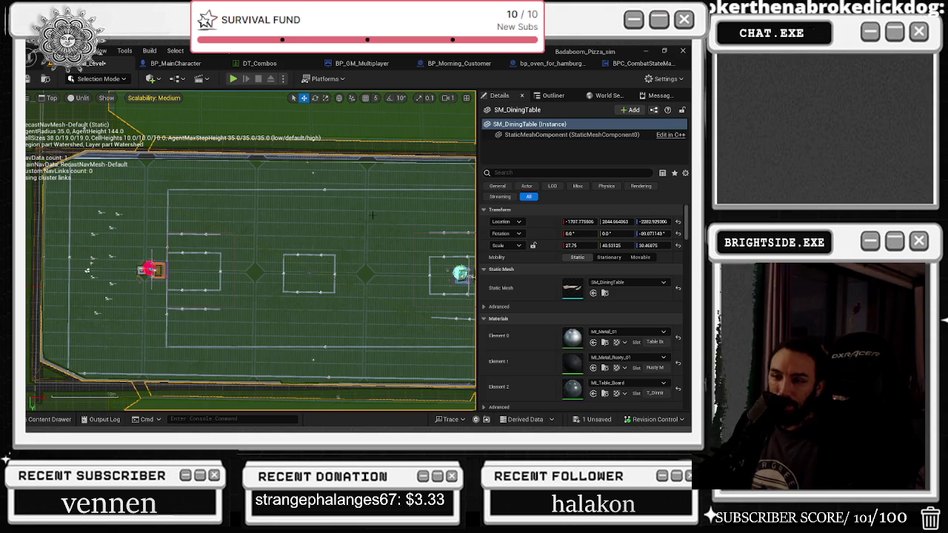
drag(364, 216, 317, 208)
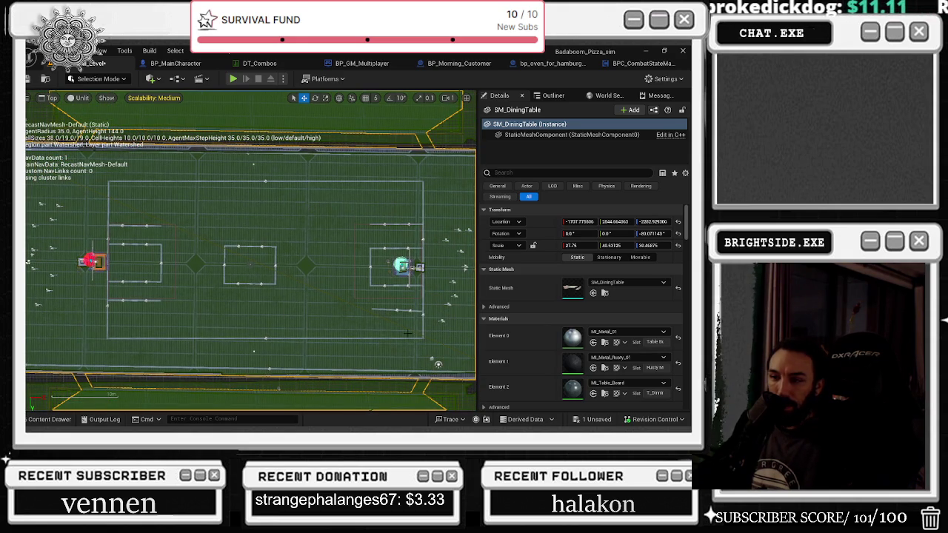
scroll(415, 307, up, 3)
scroll(398, 272, down, 3)
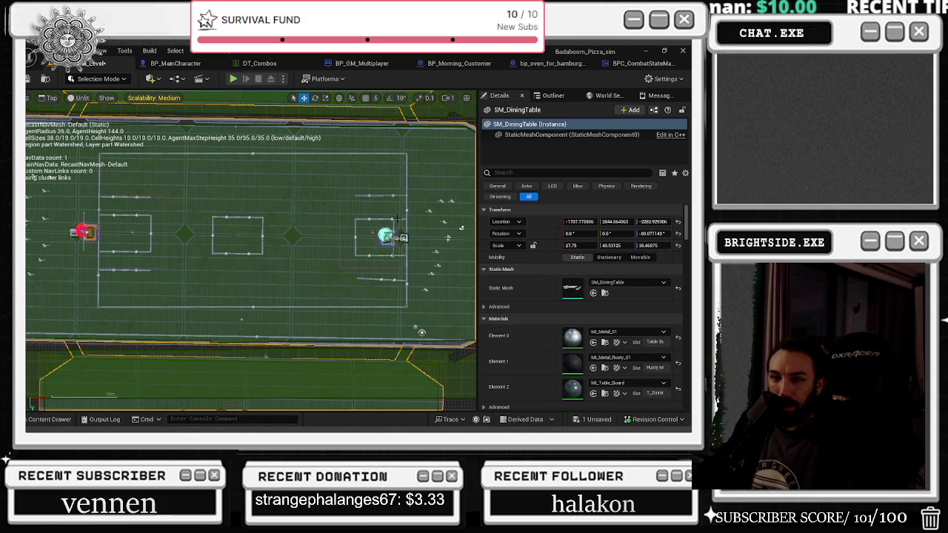
scroll(430, 243, up, 1)
scroll(429, 244, up, 1)
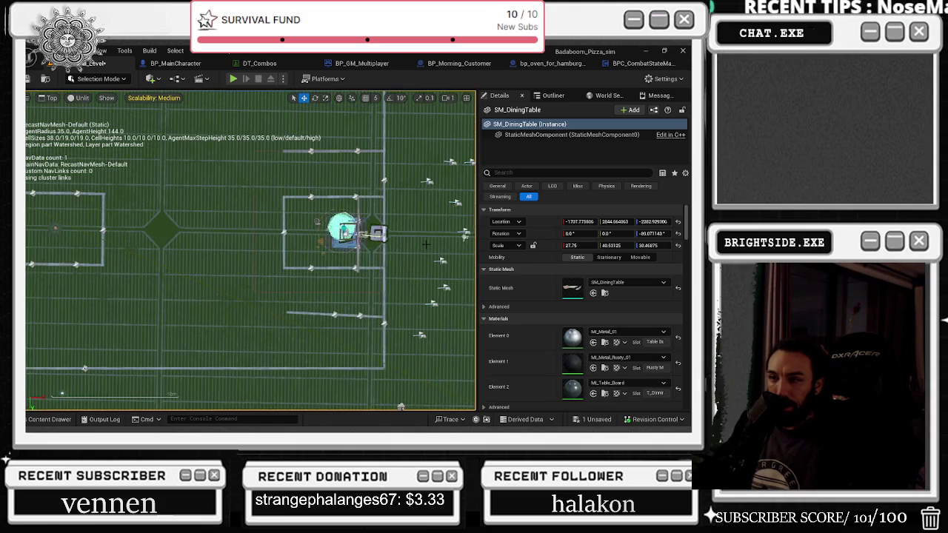
scroll(428, 244, up, 2)
scroll(425, 244, down, 3)
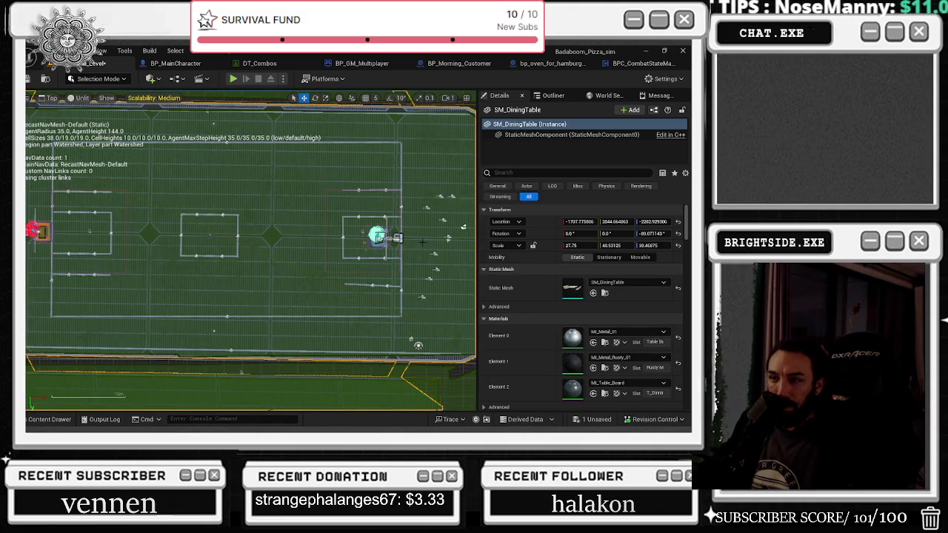
scroll(419, 239, up, 3)
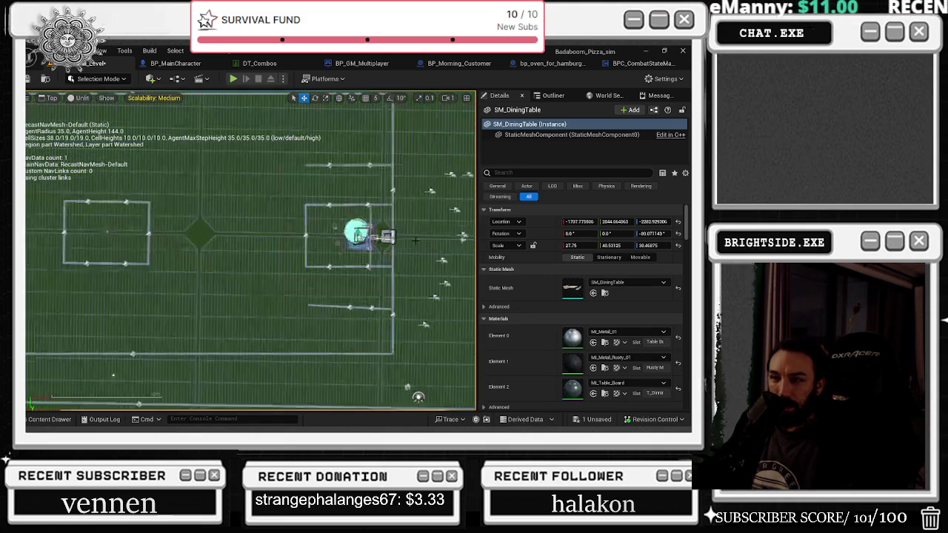
Select PointLight3 and the second light, nudge them slightly right, then undo that move.
click(345, 236)
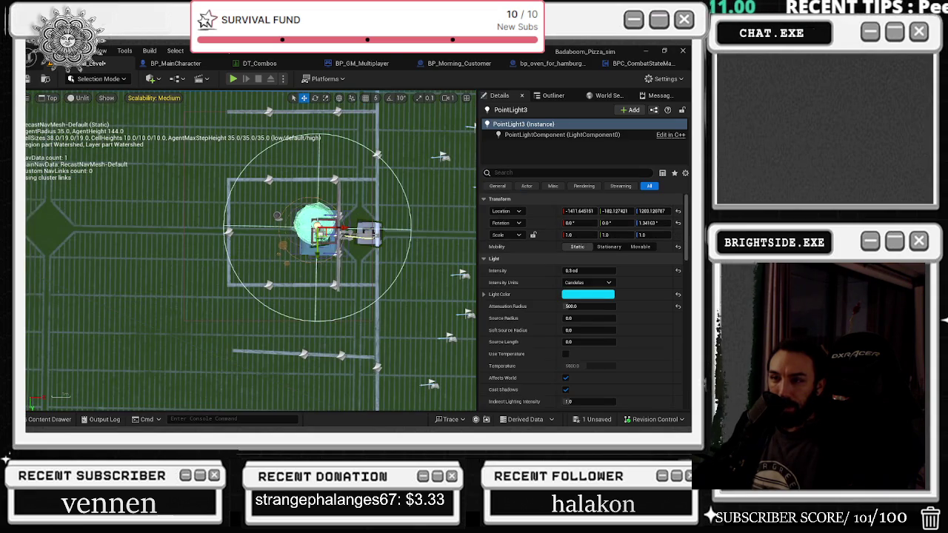
scroll(348, 237, up, 2)
ctrl+click(288, 219)
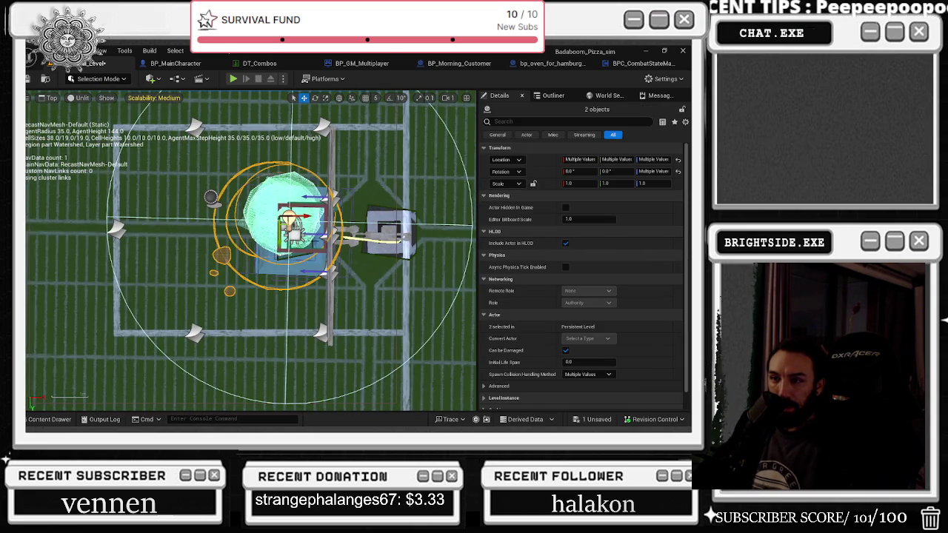
drag(289, 222, 331, 220)
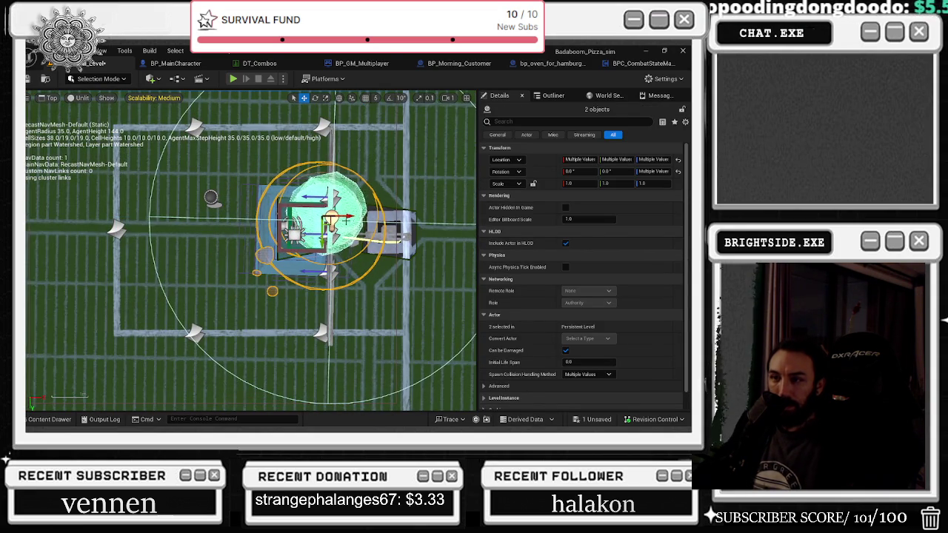
key(ctrl+z)
key(Right)
key(Right)
key(Right)
Focus the view on both lights and slide them right across the right-hand table.
scroll(568, 255, down, 1)
scroll(285, 240, down, 5)
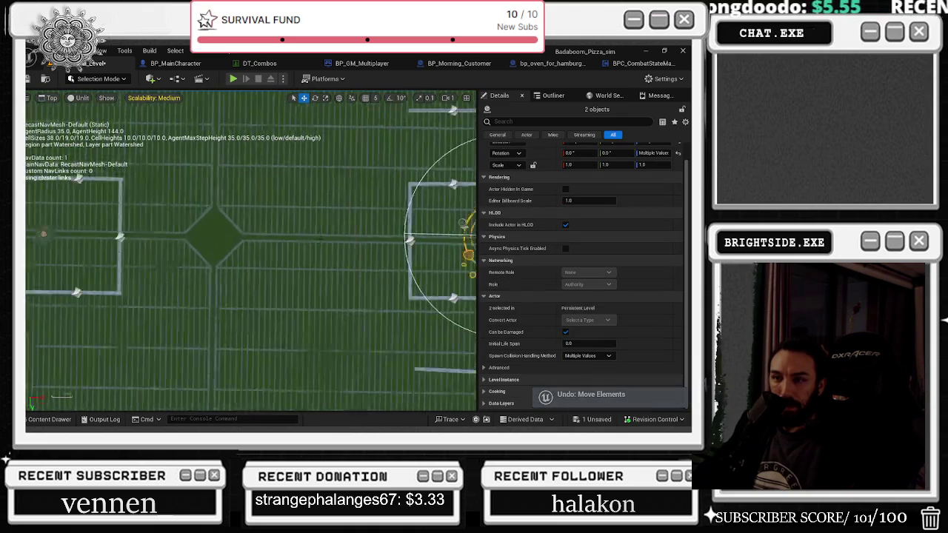
key(f)
drag(353, 230, 387, 229)
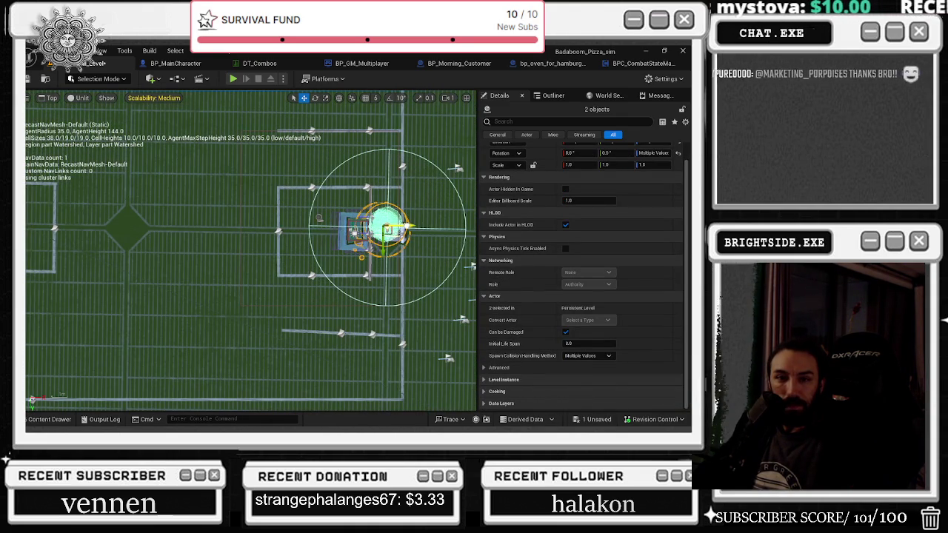
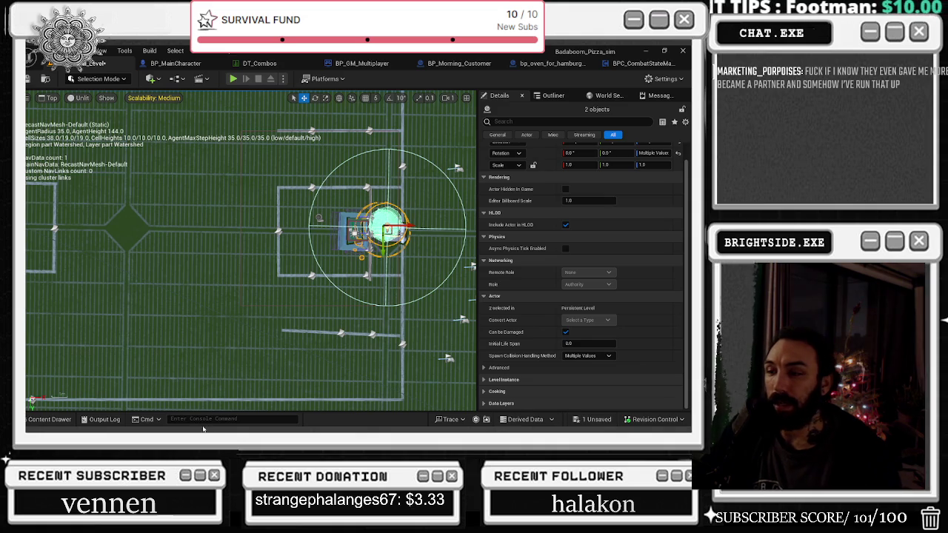
Frame the view and select the two parking line decals below the table box.
drag(219, 349, 326, 310)
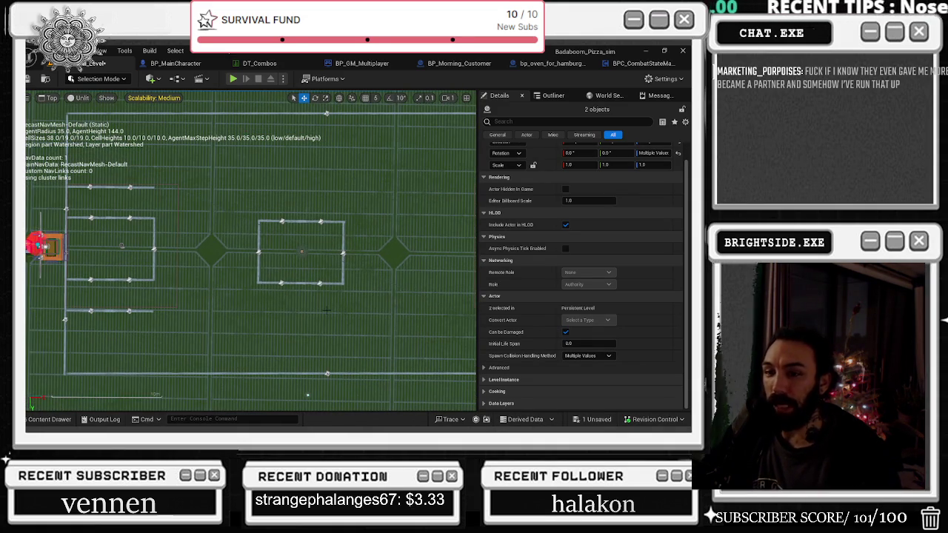
key(f)
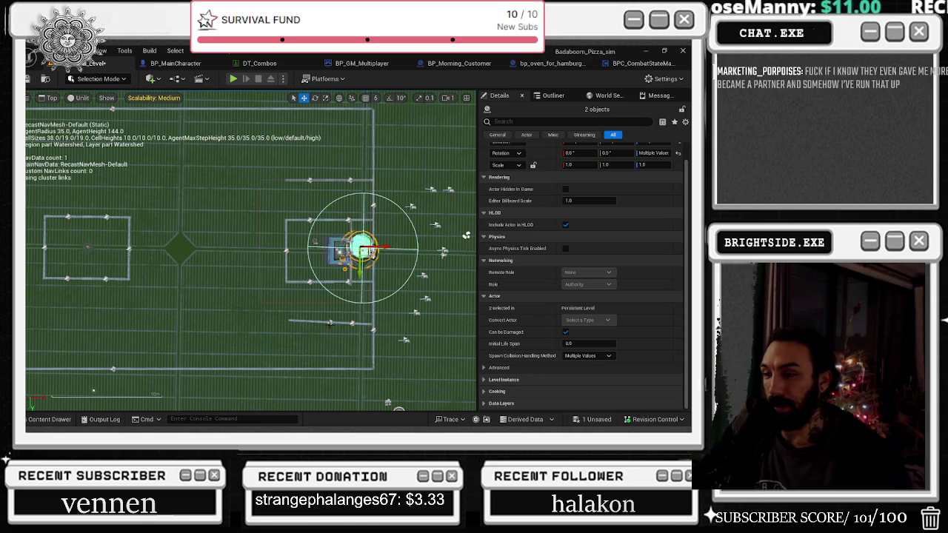
click(352, 323)
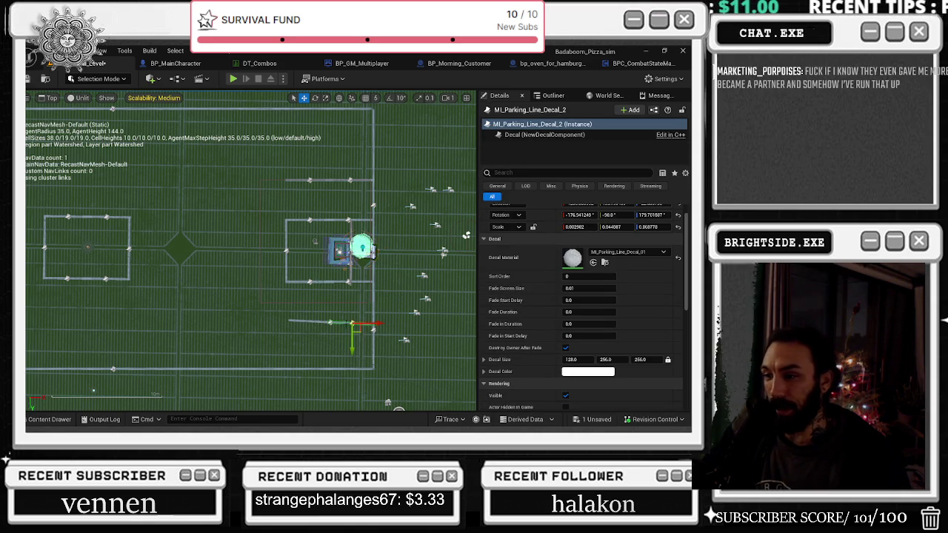
ctrl+click(330, 322)
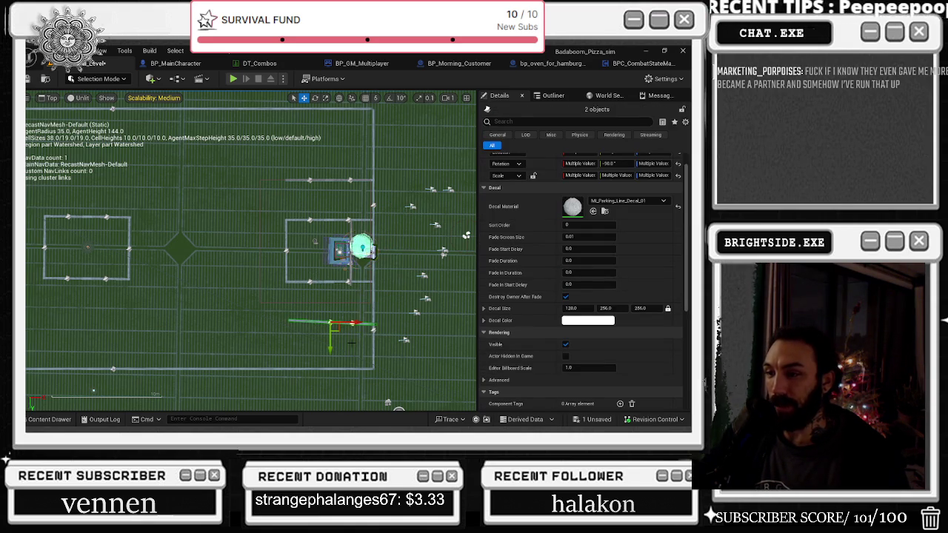
Rotate the two lines until Z rotation reads -180, then select the dining table.
key(e)
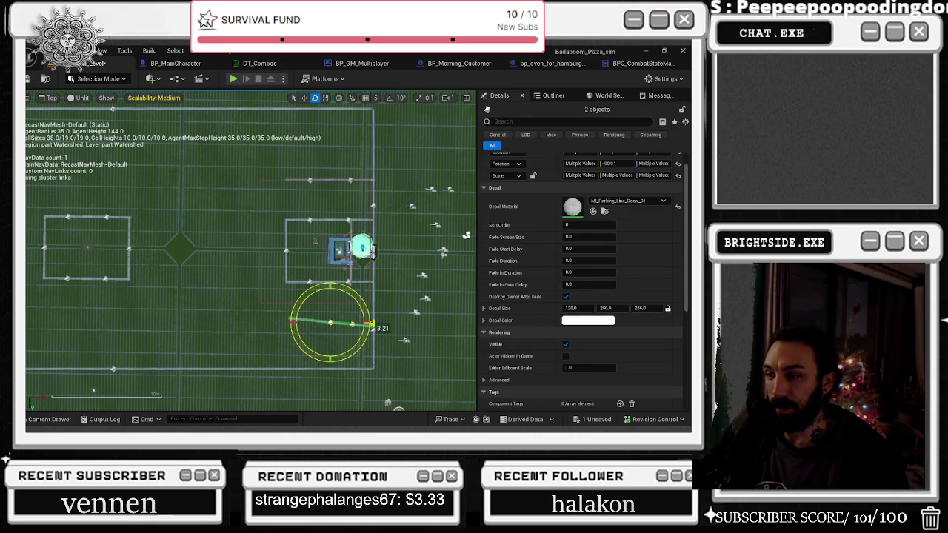
click(353, 324)
drag(370, 323, 372, 323)
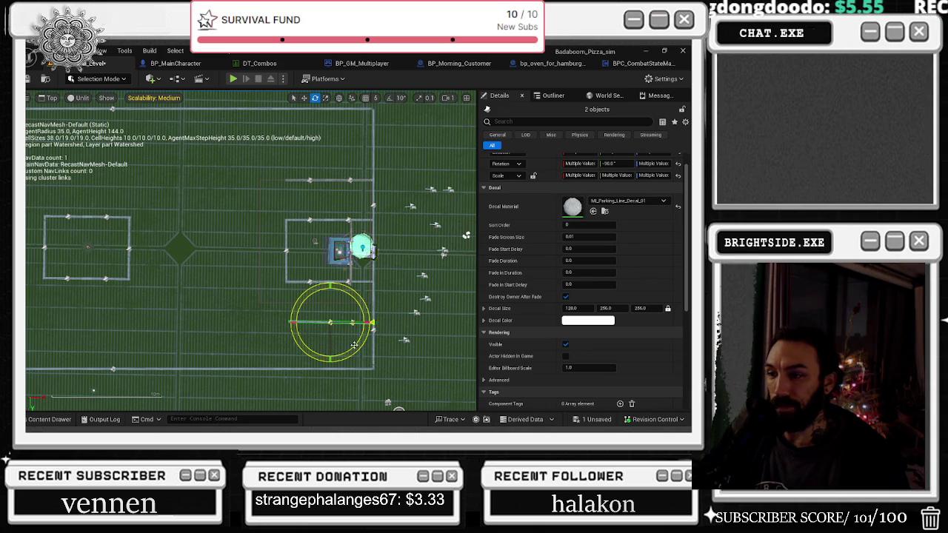
key(w)
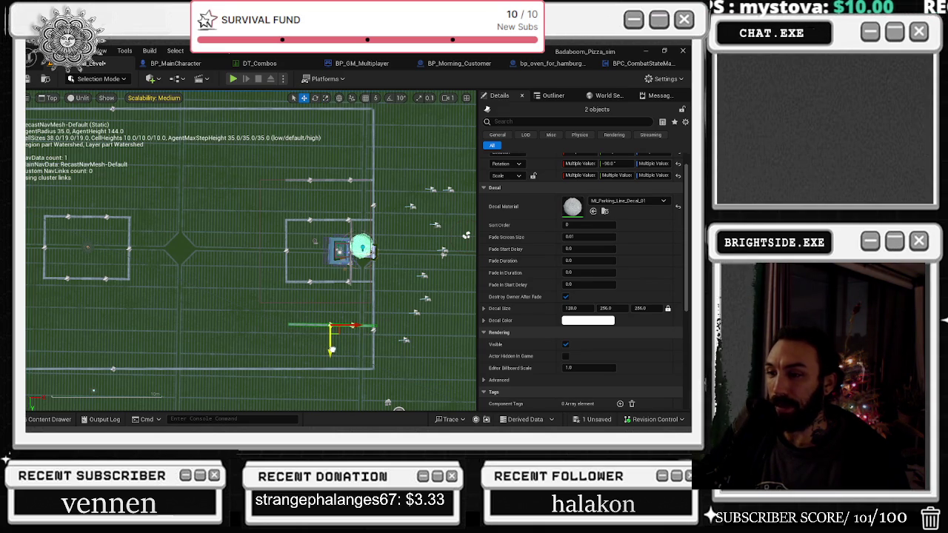
key(e)
mouse_move(348, 352)
mouse_down()
mouse_move(376, 328)
mouse_move(352, 355)
mouse_up()
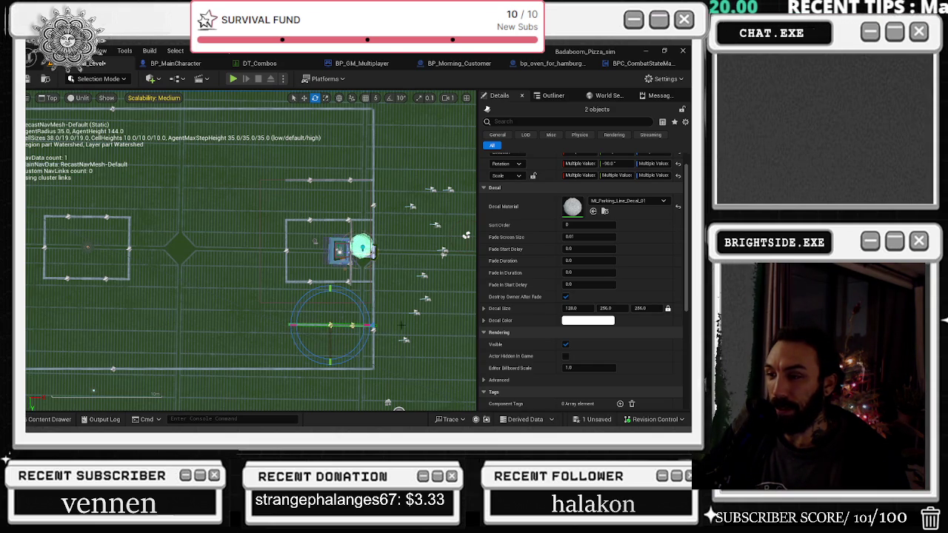
click(341, 252)
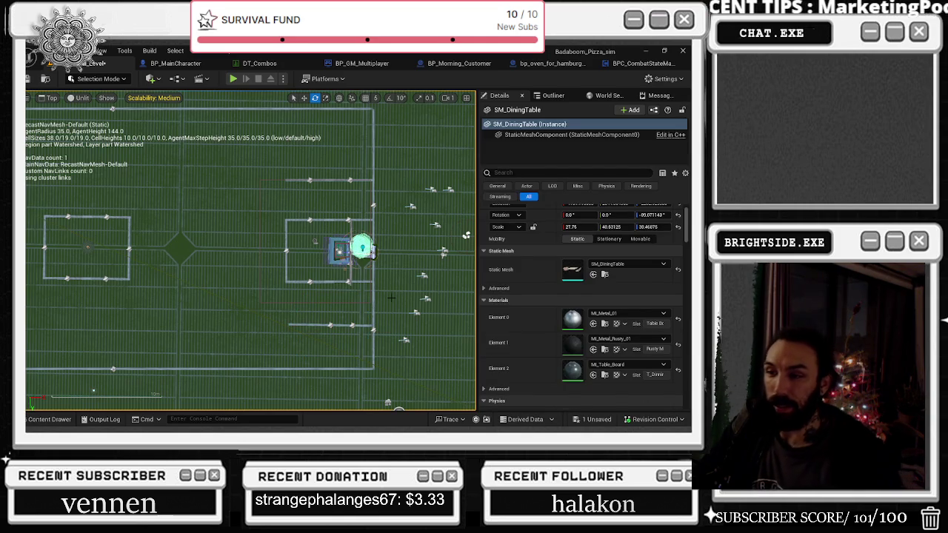
Zoom around the top view and select ML_Parking_Line_Decal_33.
scroll(389, 287, down, 3)
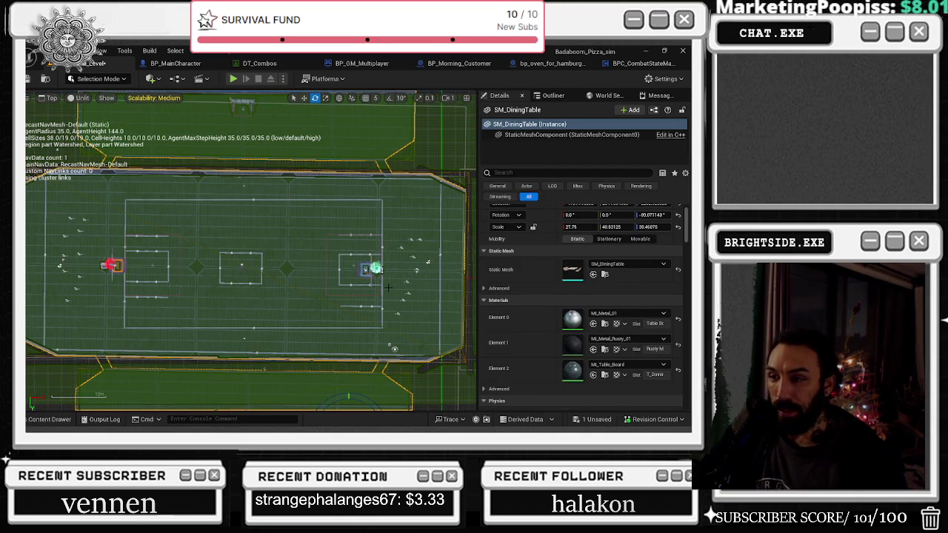
scroll(352, 302, up, 1)
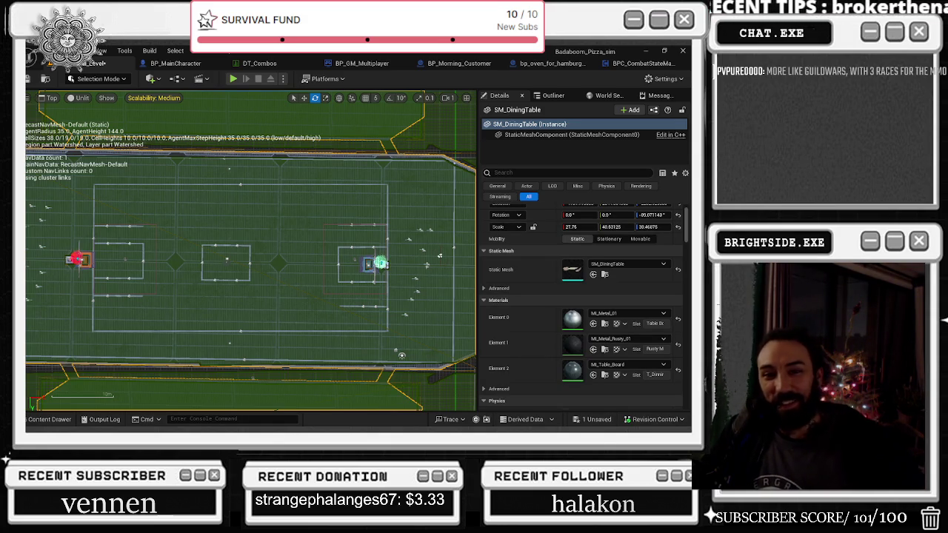
scroll(393, 225, up, 3)
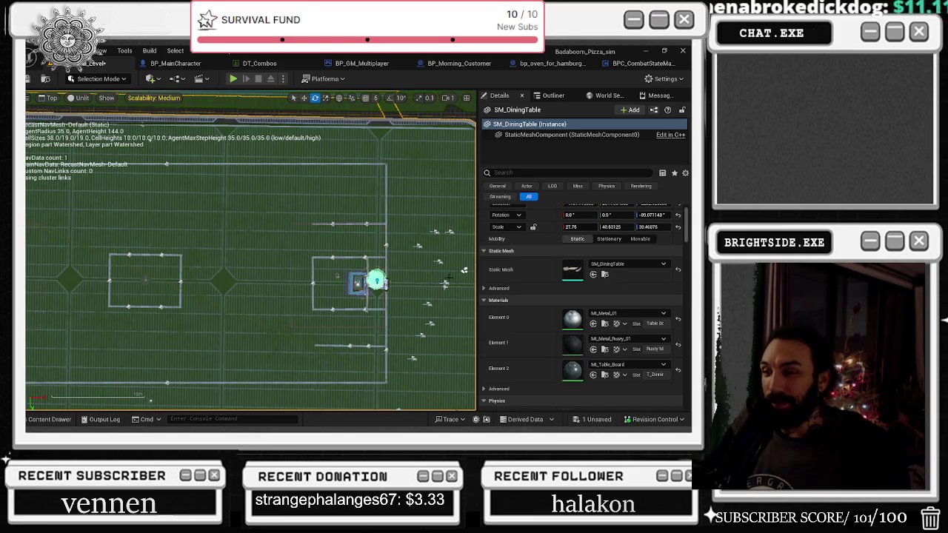
scroll(399, 254, down, 3)
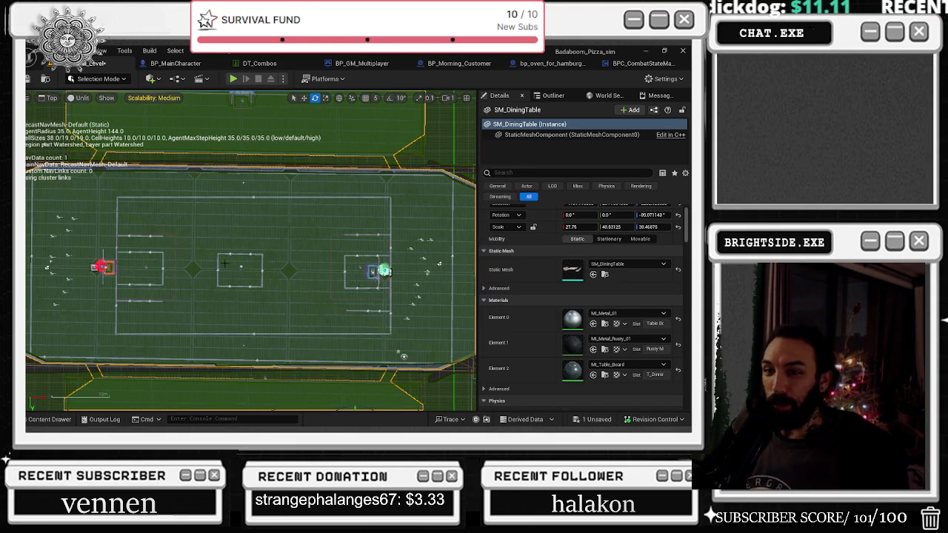
scroll(238, 179, up, 4)
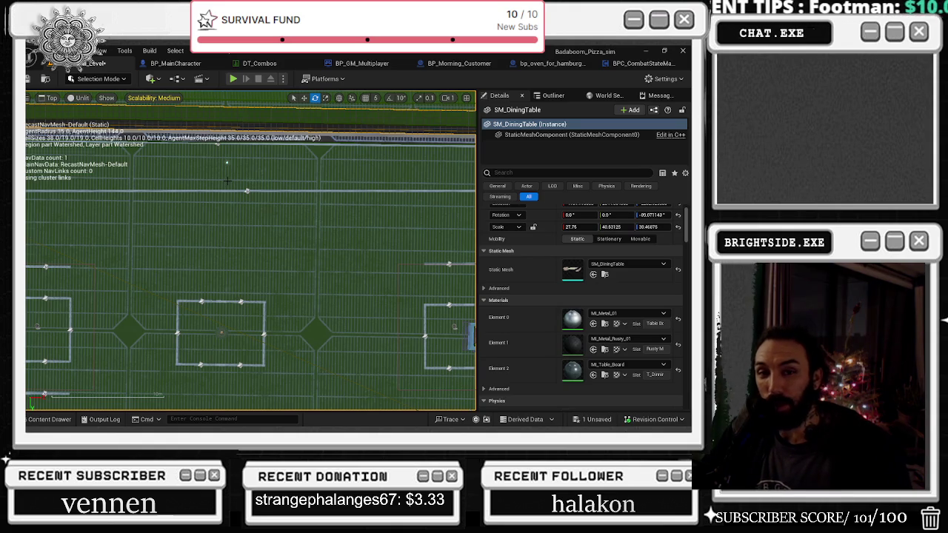
scroll(227, 181, up, 1)
scroll(223, 180, up, 2)
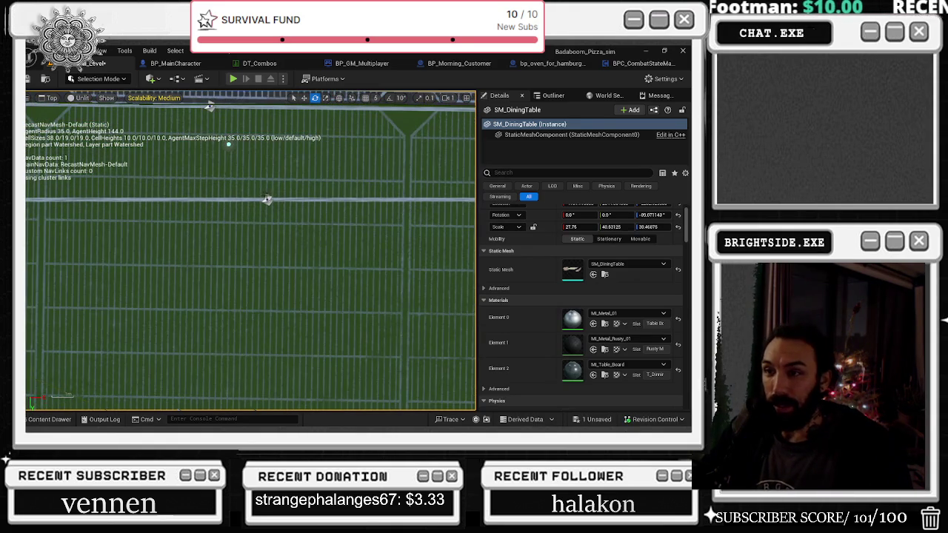
click(265, 196)
scroll(253, 197, down, 5)
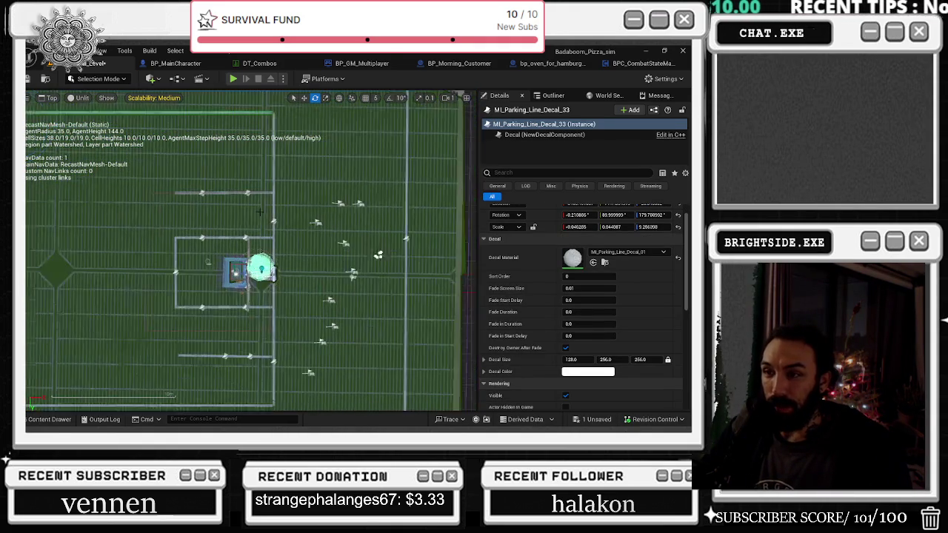
Add the vertical and right-side line decals around the box to the selection, framing each.
ctrl+click(275, 222)
key(f)
ctrl+click(314, 264)
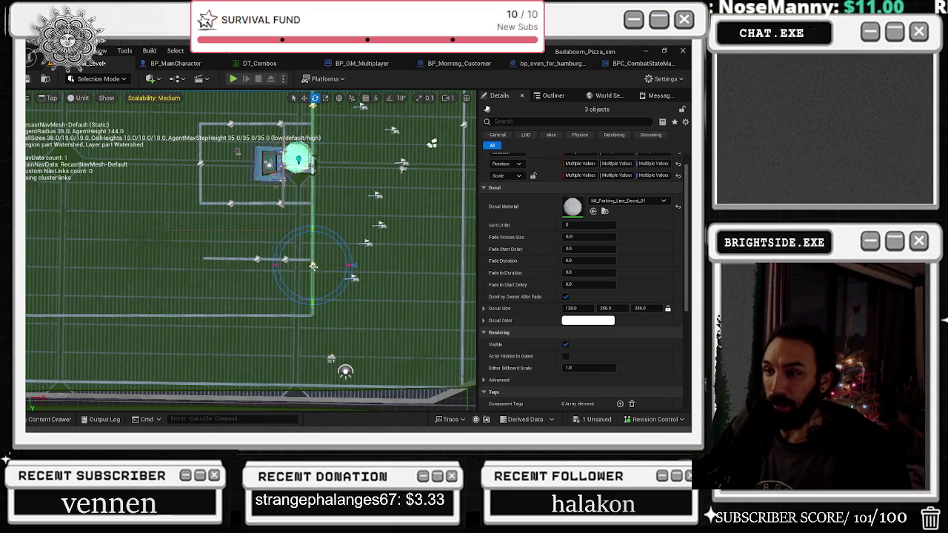
key(f)
ctrl+click(316, 271)
key(f)
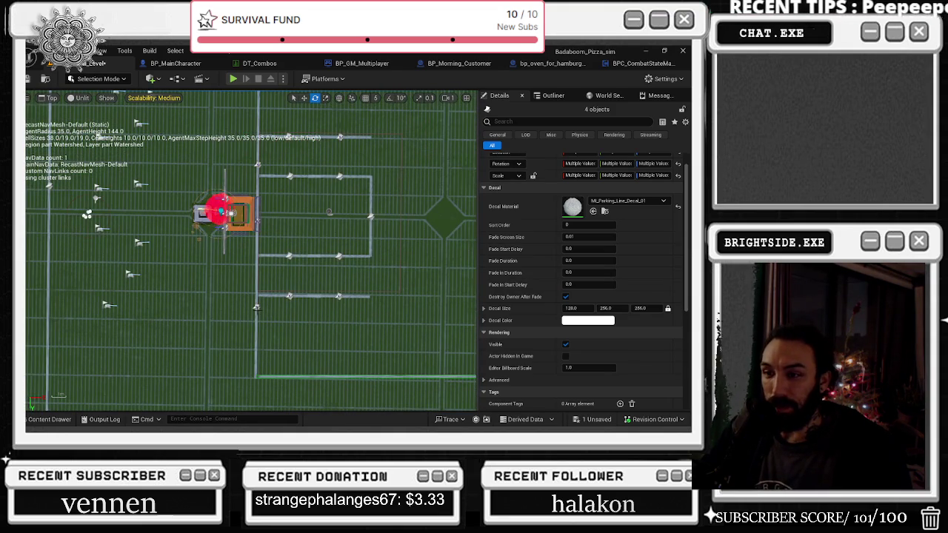
ctrl+click(255, 309)
key(f)
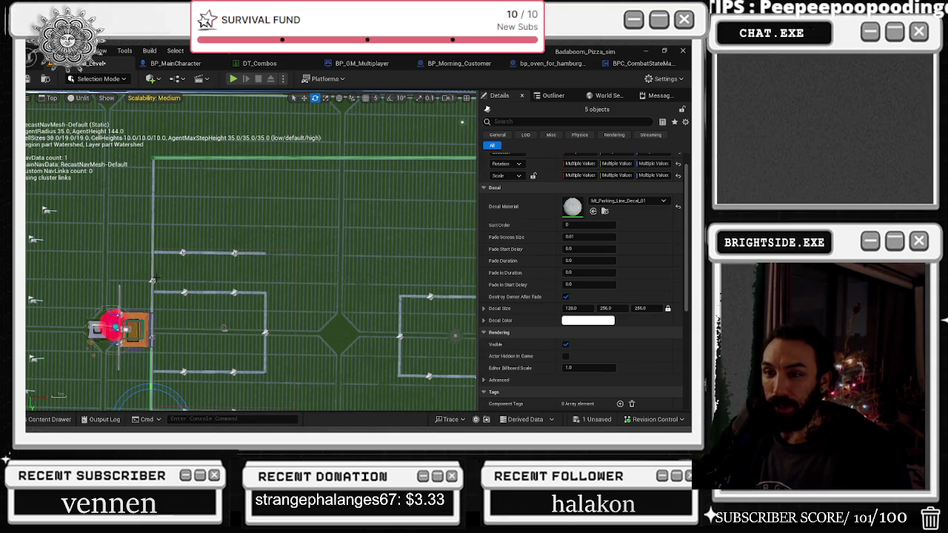
ctrl+click(152, 280)
key(f)
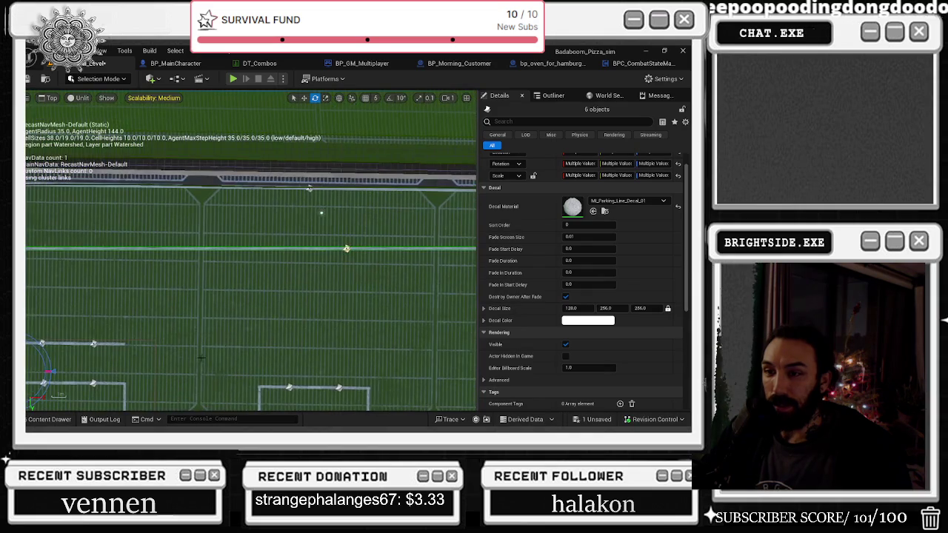
key(f)
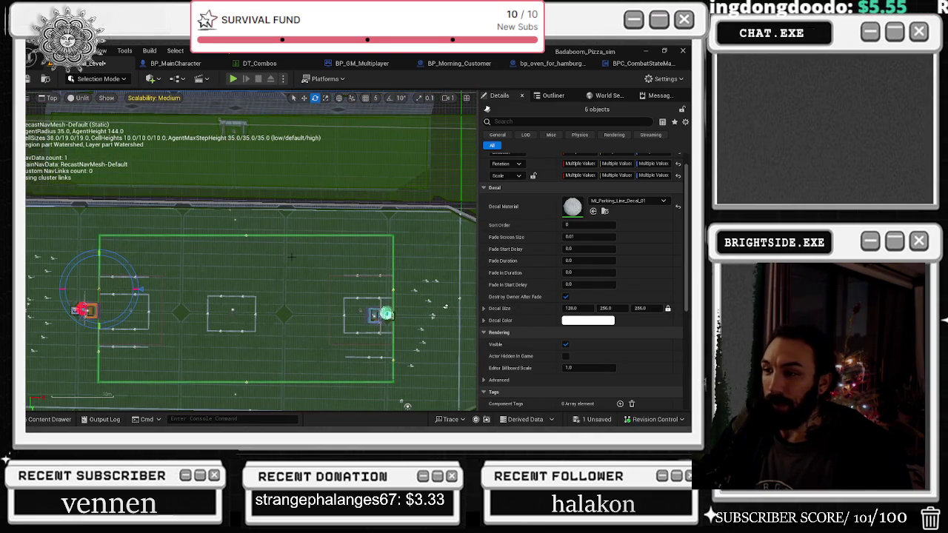
scroll(385, 314, up, 3)
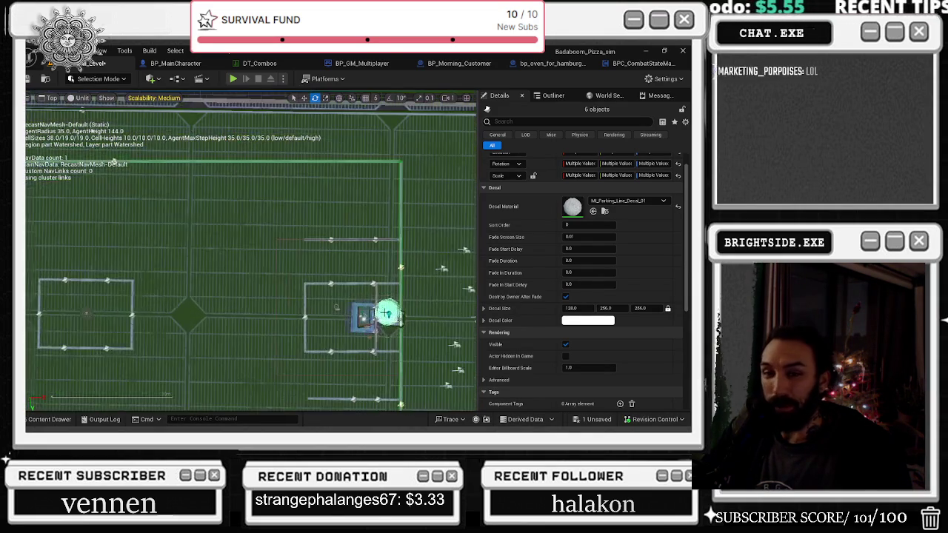
scroll(386, 313, up, 2)
Add the box's top and bottom line decals, undo a stray pick, and show the Outliner.
ctrl+click(368, 178)
ctrl+click(281, 178)
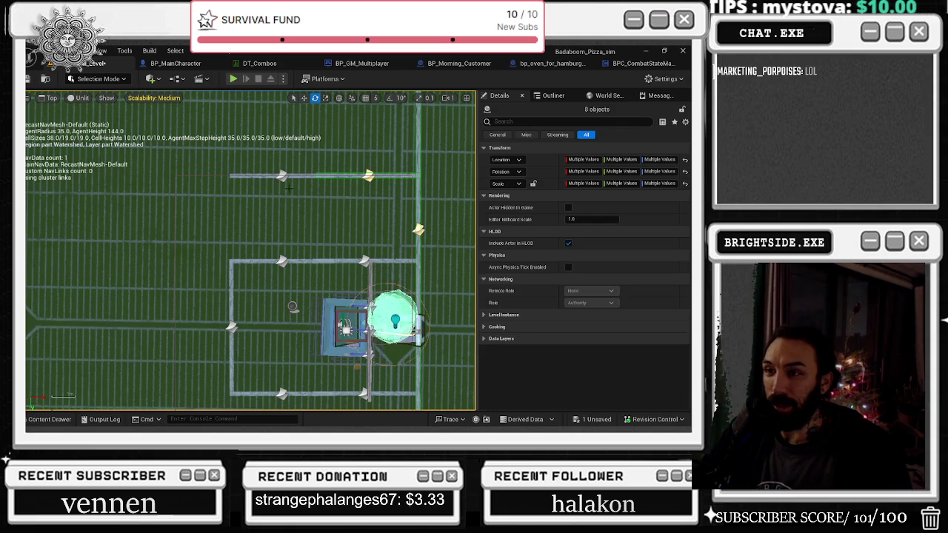
key(ctrl+z)
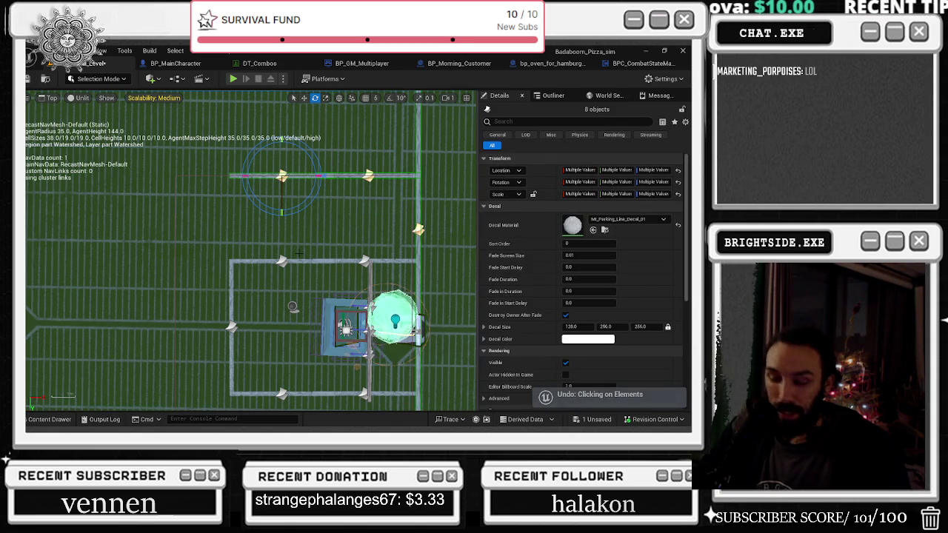
ctrl+click(282, 262)
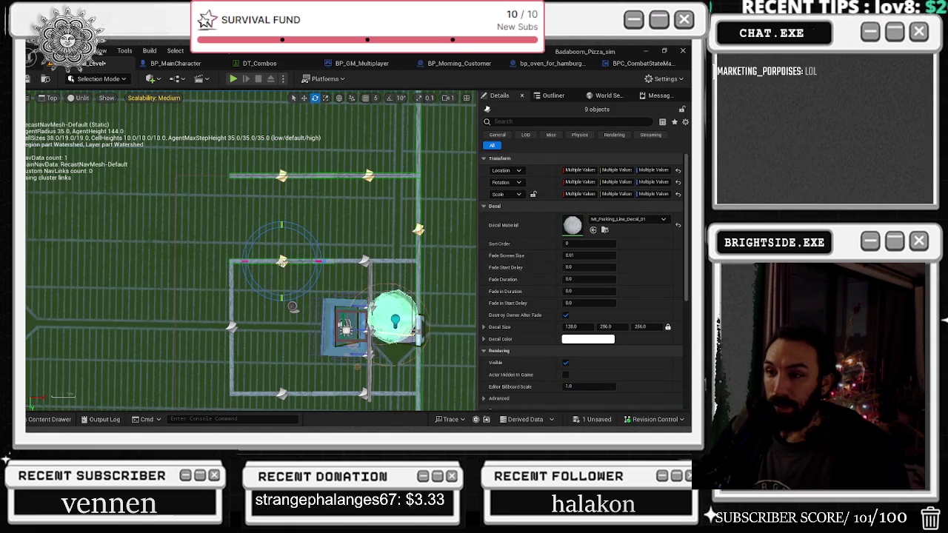
ctrl+click(364, 262)
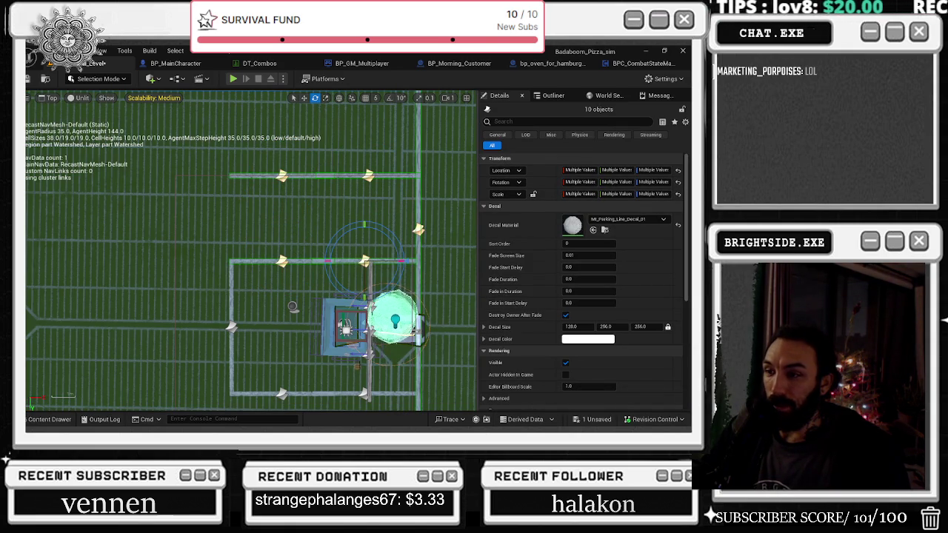
ctrl+click(364, 394)
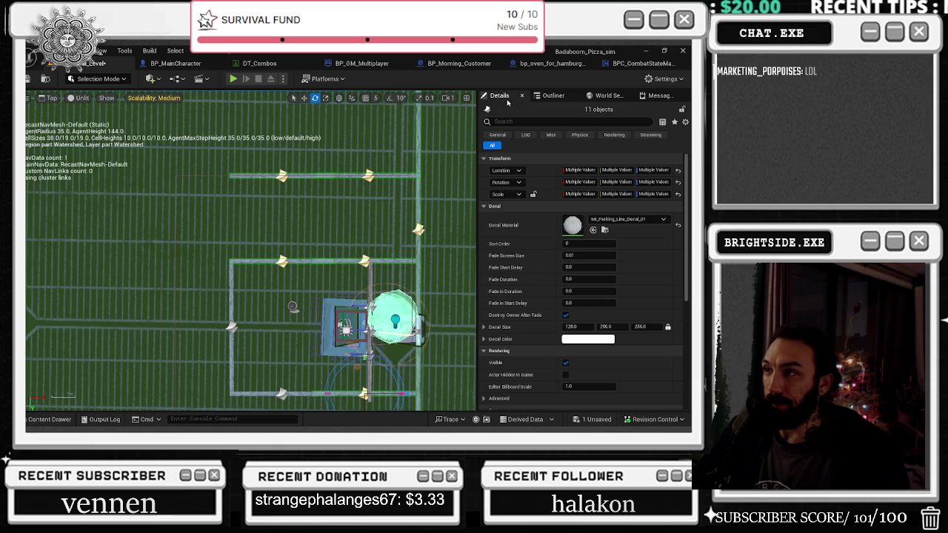
click(551, 96)
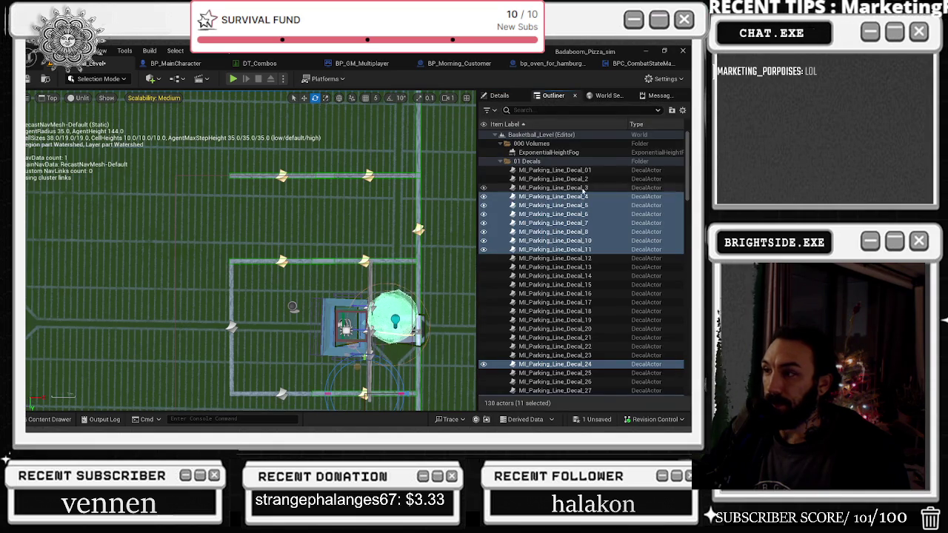
Select decals MI_Parking_Line_Decal_35 through Decal_44 in the Outliner.
click(575, 191)
scroll(591, 280, down, 10)
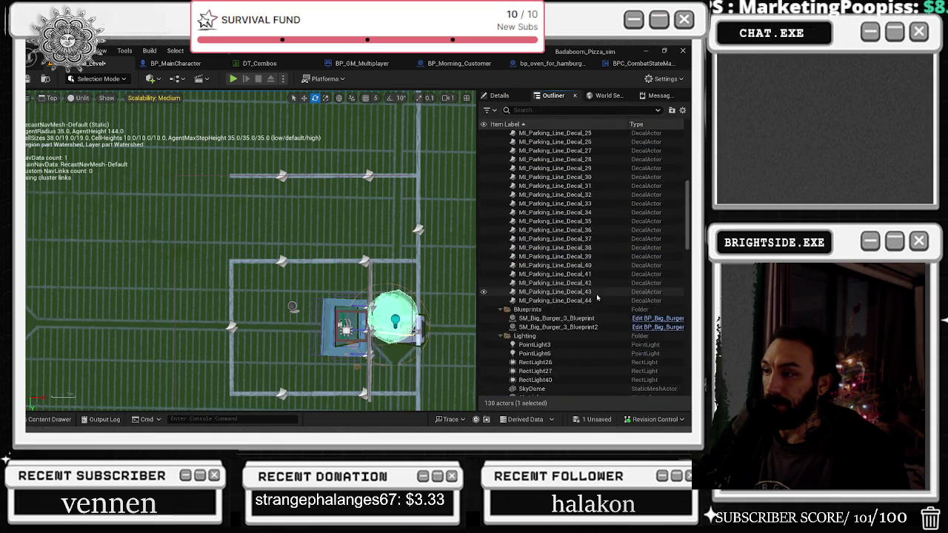
shift+click(555, 216)
key(f)
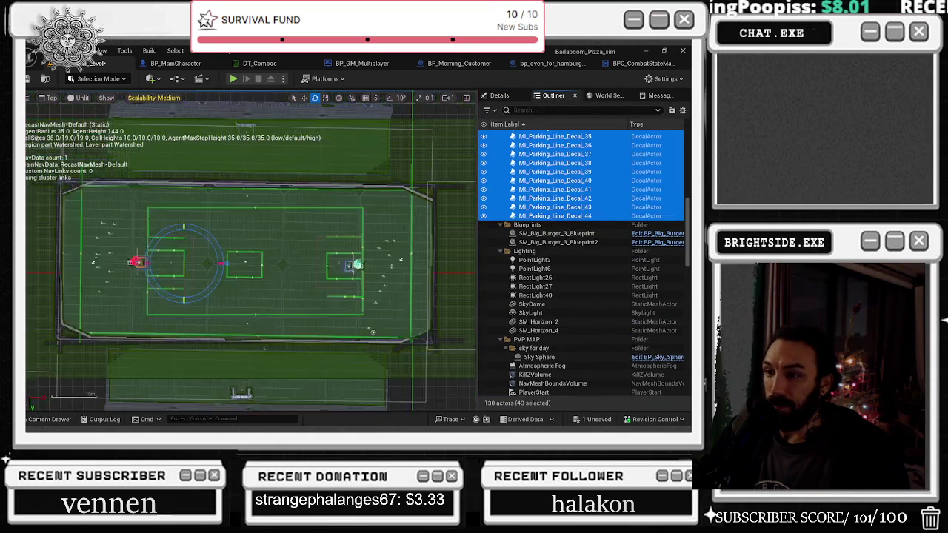
scroll(309, 279, up, 3)
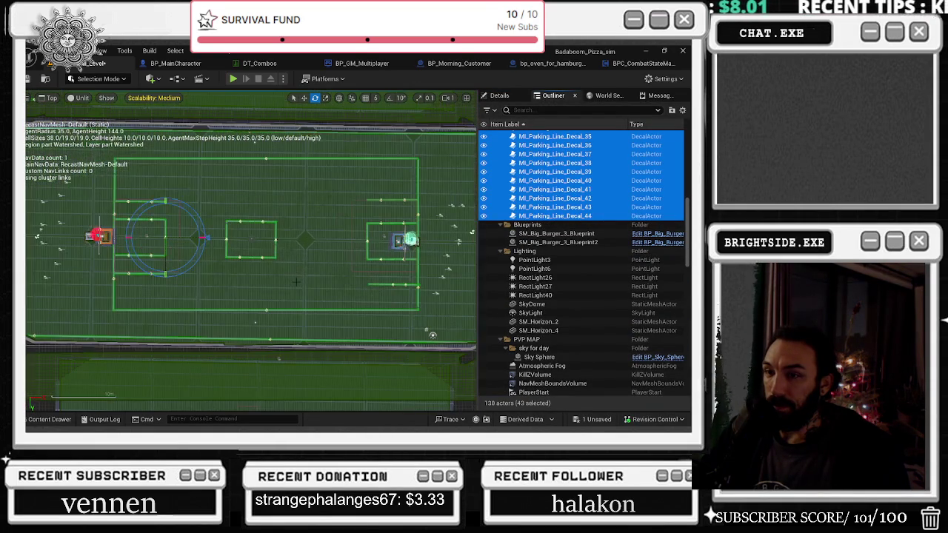
scroll(252, 288, up, 1)
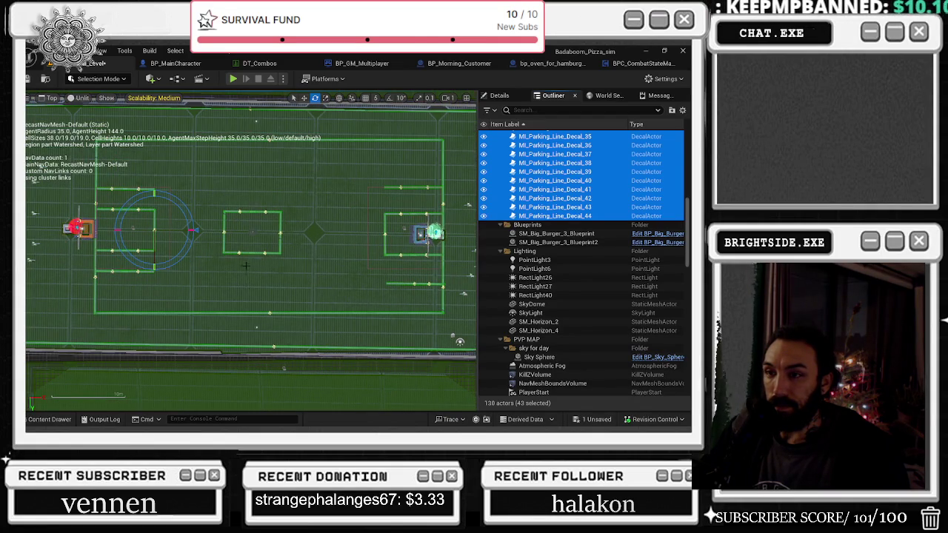
scroll(245, 270, up, 3)
scroll(329, 197, up, 3)
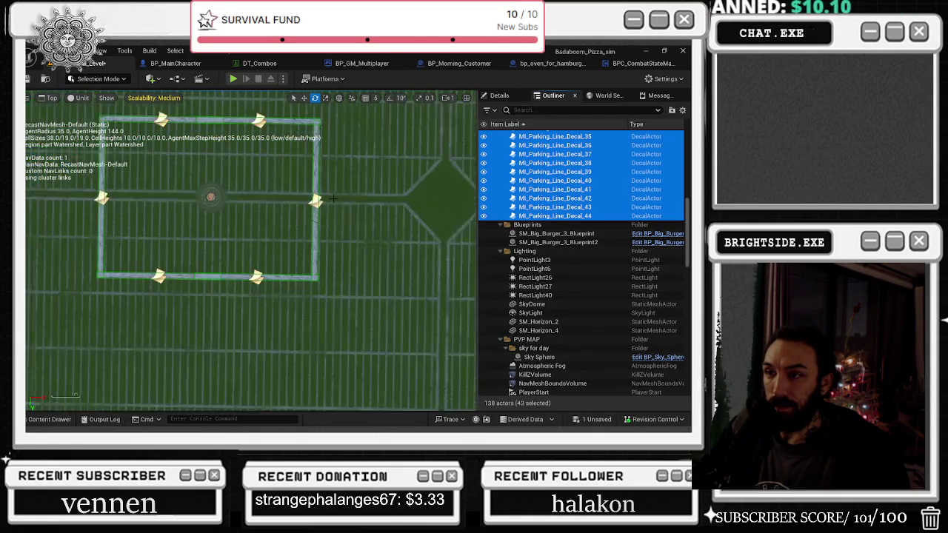
scroll(317, 202, down, 1)
scroll(318, 201, down, 2)
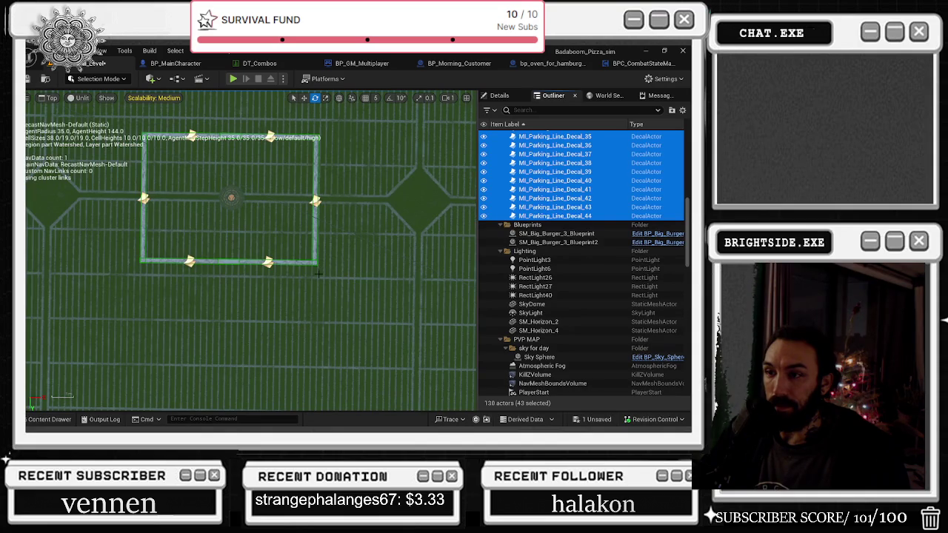
scroll(323, 207, up, 2)
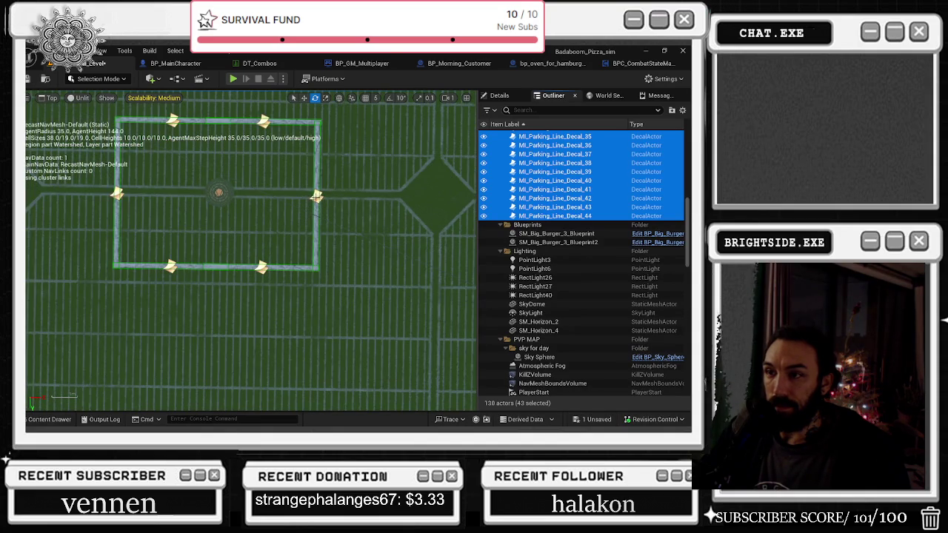
Deselect the six decals around the centre rectangle, undoing an accidental rotation.
ctrl+click(317, 197)
ctrl+click(264, 123)
ctrl+click(173, 121)
ctrl+click(117, 194)
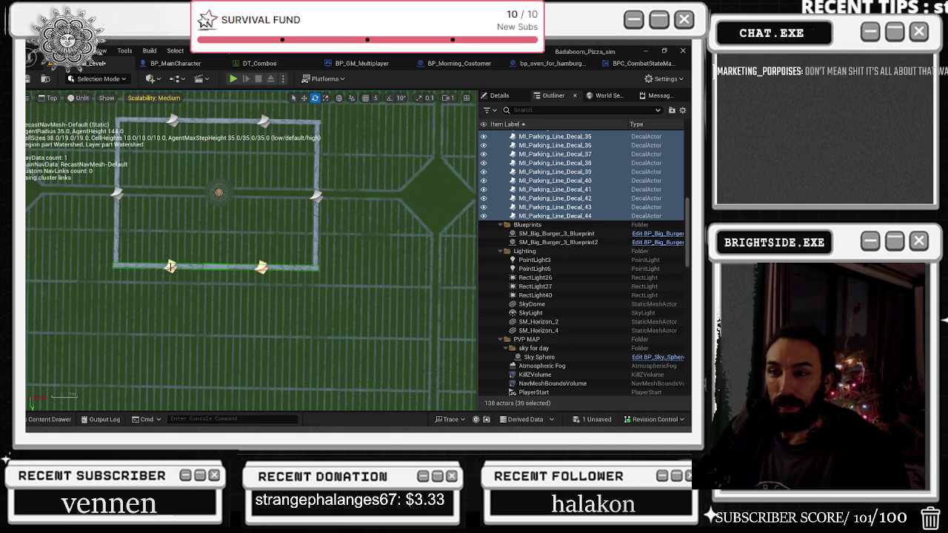
ctrl+click(171, 267)
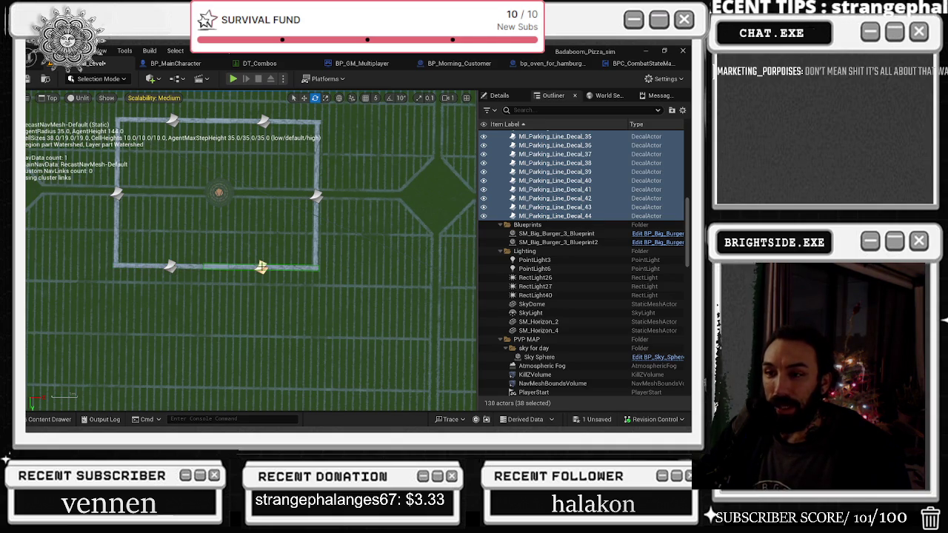
key(ctrl+z)
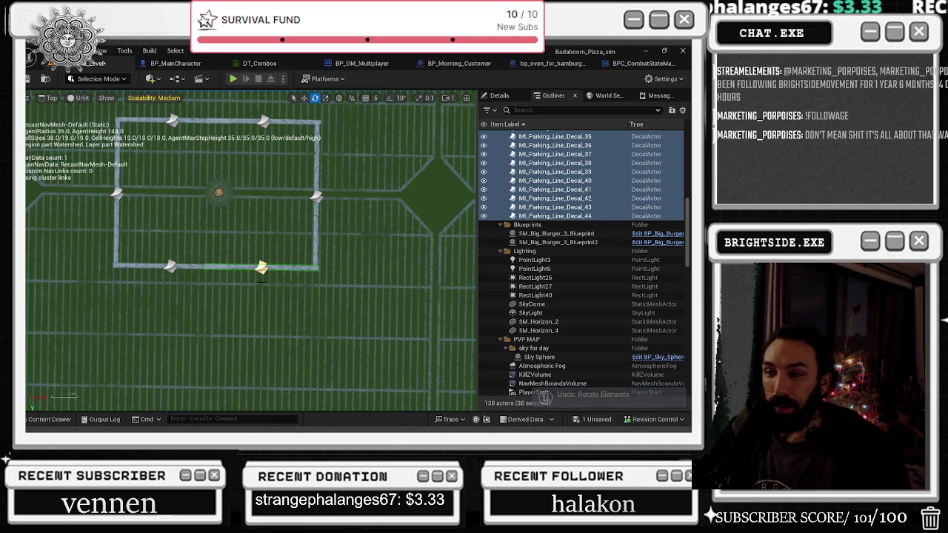
ctrl+click(260, 268)
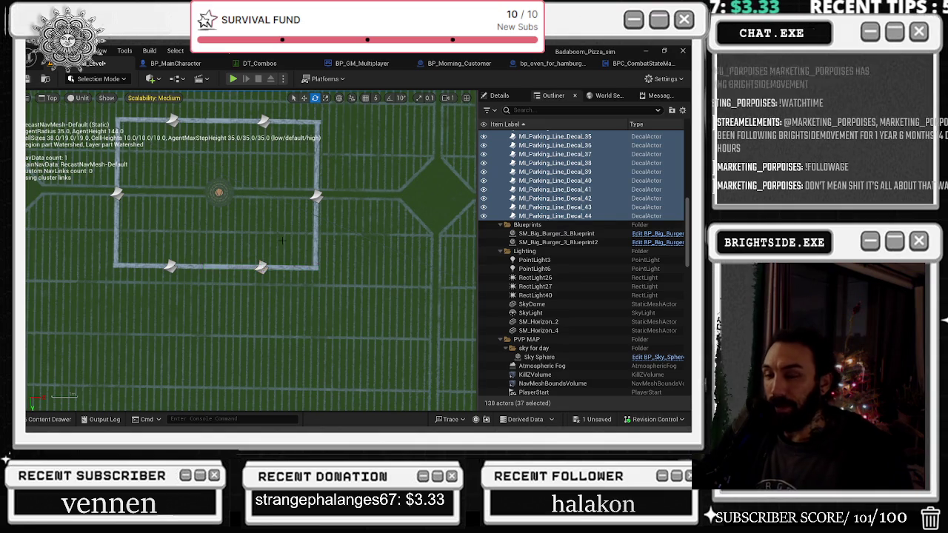
Deselect the five markers at the top, right and bottom of the lot, and undo the last rotation.
scroll(263, 274, down, 4)
scroll(270, 242, down, 2)
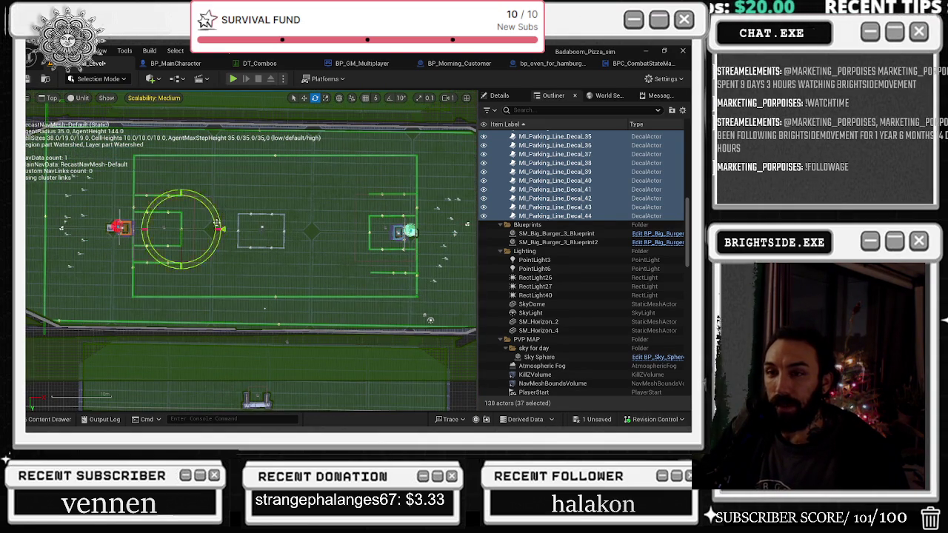
scroll(126, 206, up, 1)
scroll(126, 206, up, 3)
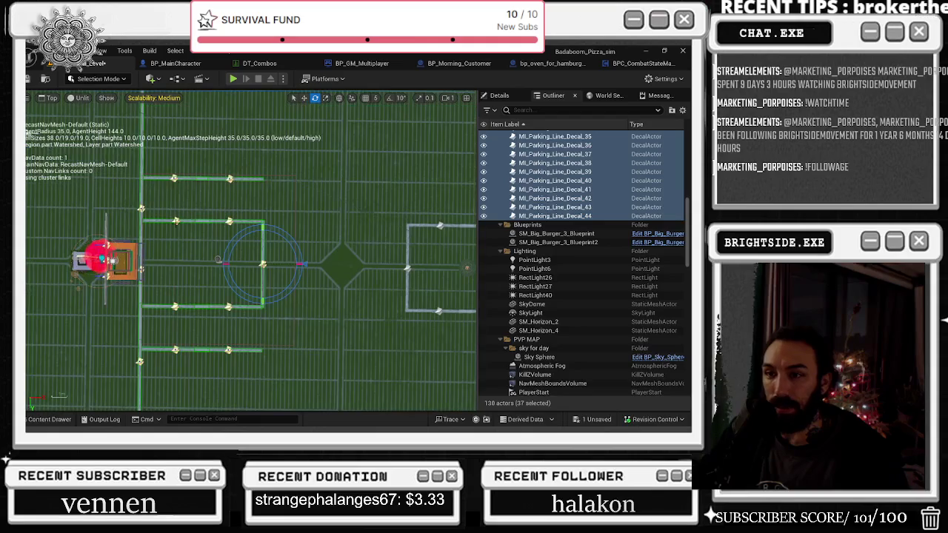
scroll(176, 222, up, 2)
ctrl+click(176, 220)
ctrl+click(267, 220)
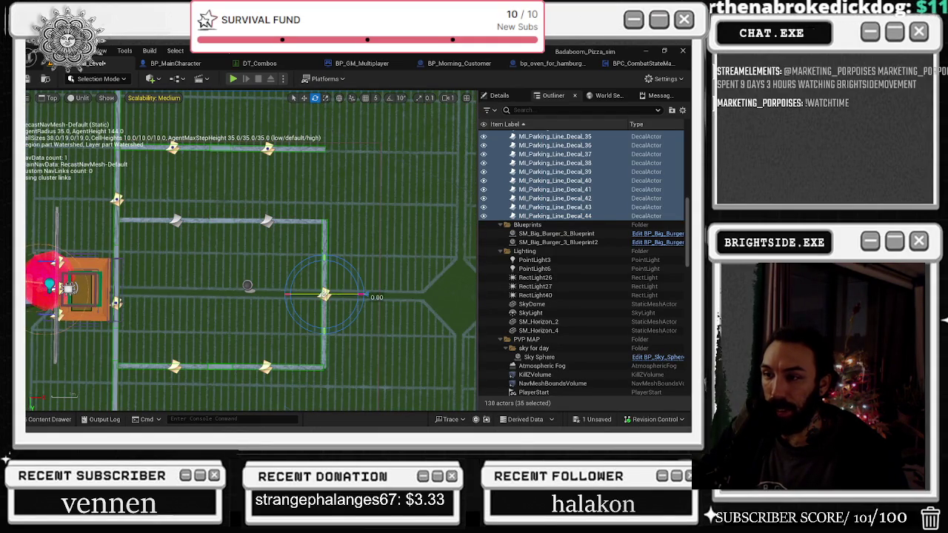
ctrl+click(324, 294)
ctrl+click(267, 366)
ctrl+click(175, 366)
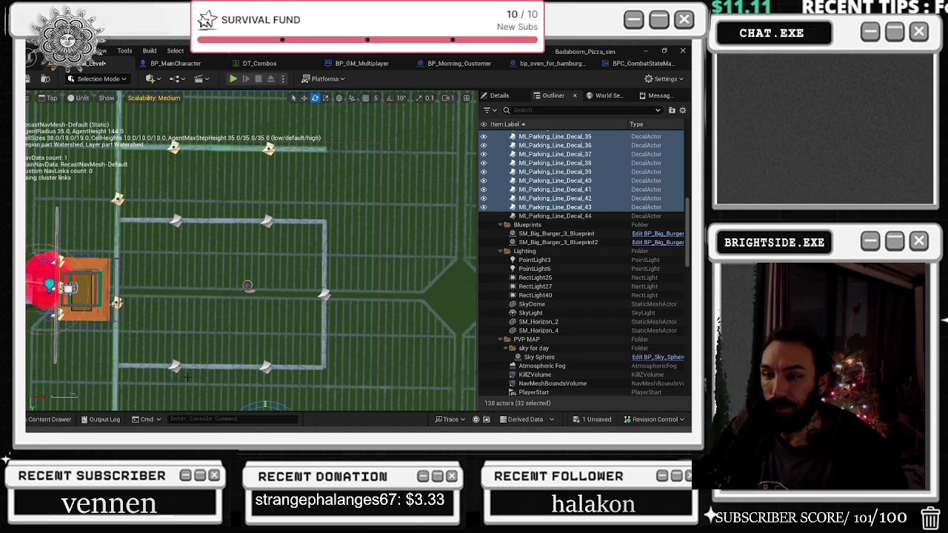
key(ctrl+z)
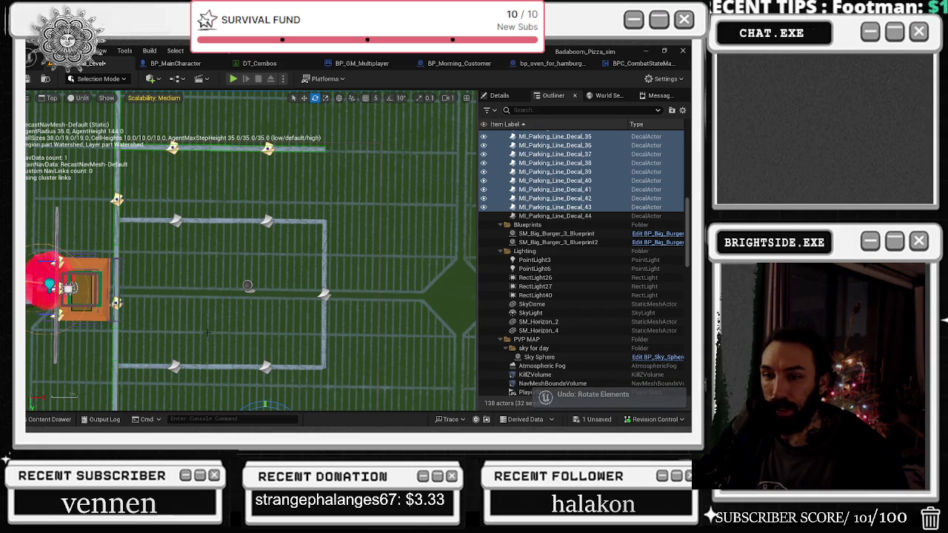
scroll(241, 289, down, 6)
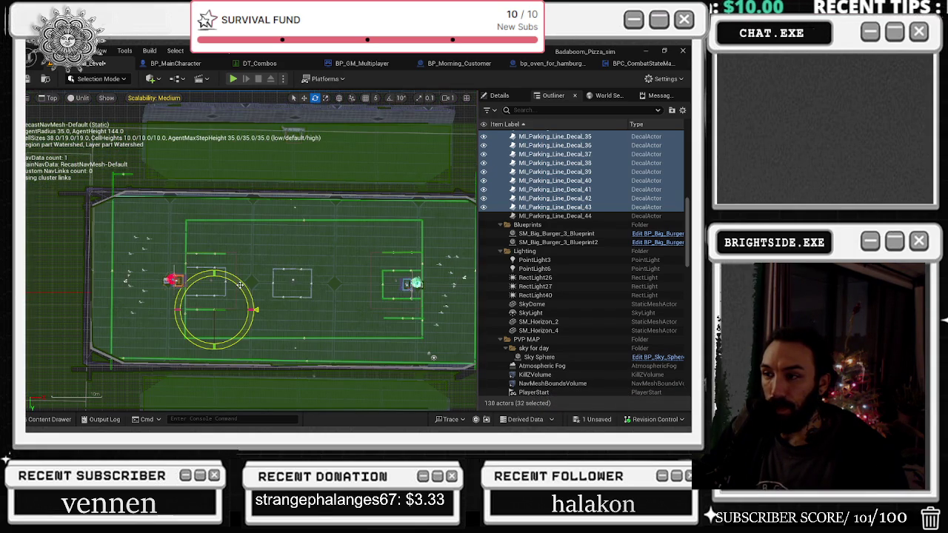
Undo the ring rotation and deselect the green line and the decals along the ledge.
key(ctrl+z)
scroll(254, 178, up, 1)
scroll(254, 179, up, 4)
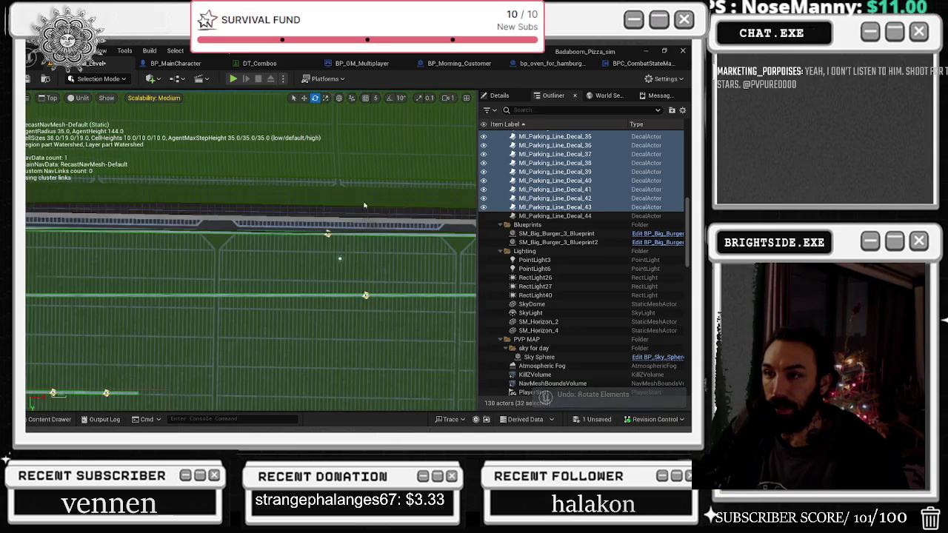
scroll(328, 233, down, 5)
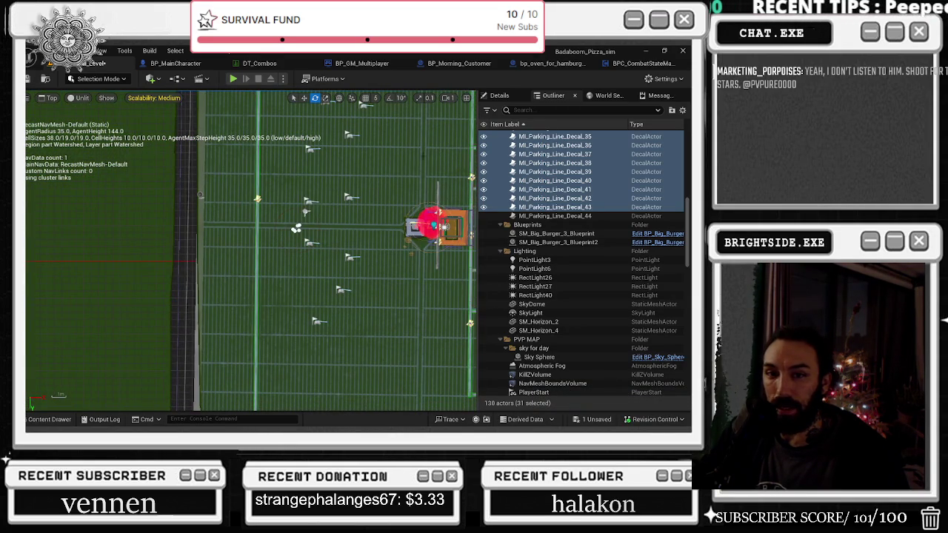
ctrl+click(257, 200)
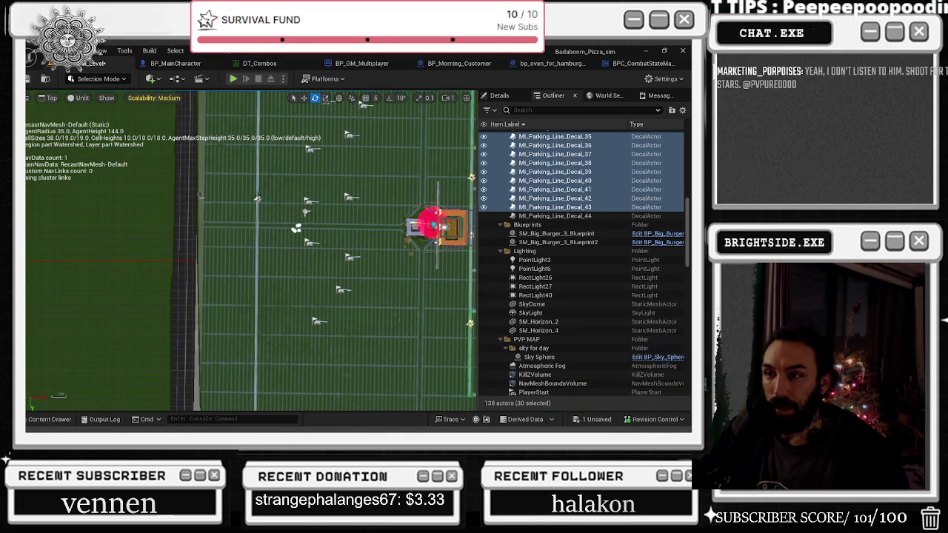
scroll(288, 238, up, 5)
scroll(191, 213, up, 3)
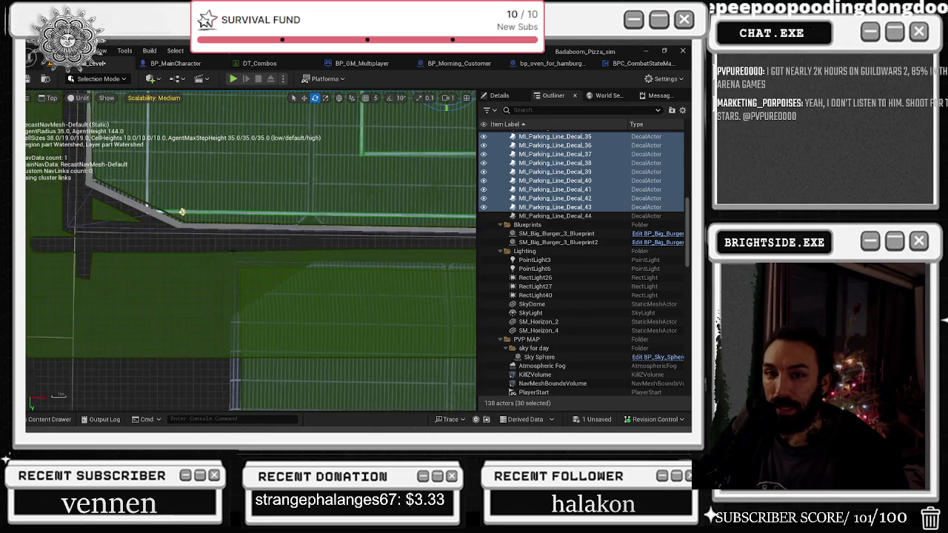
ctrl+click(173, 205)
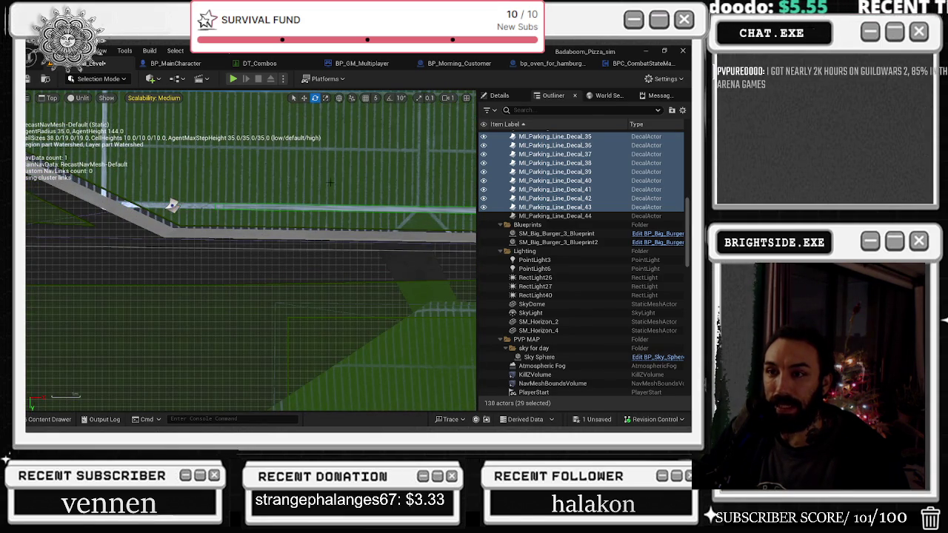
scroll(172, 205, up, 3)
drag(331, 258, 255, 251)
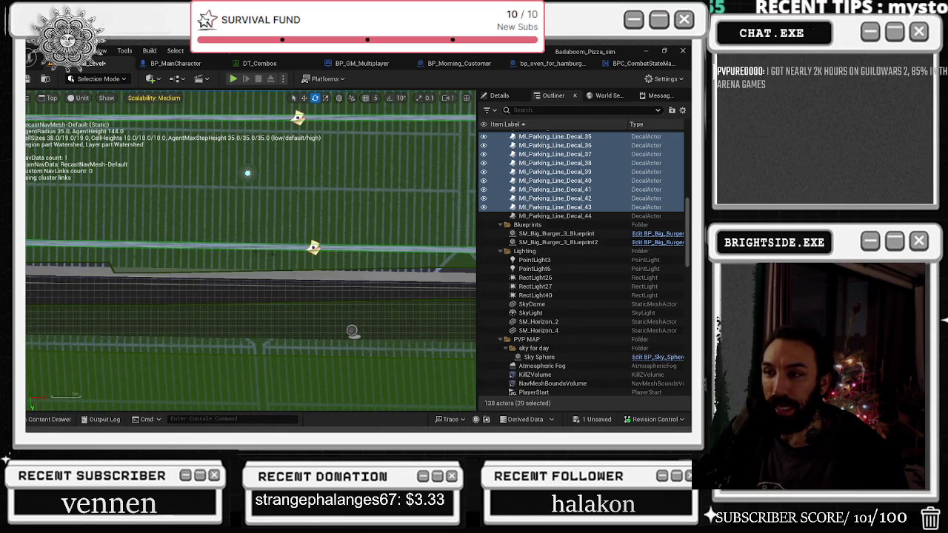
ctrl+click(314, 248)
Deselect the decal line and actor by the fence, then select the circle actor.
scroll(314, 247, up, 3)
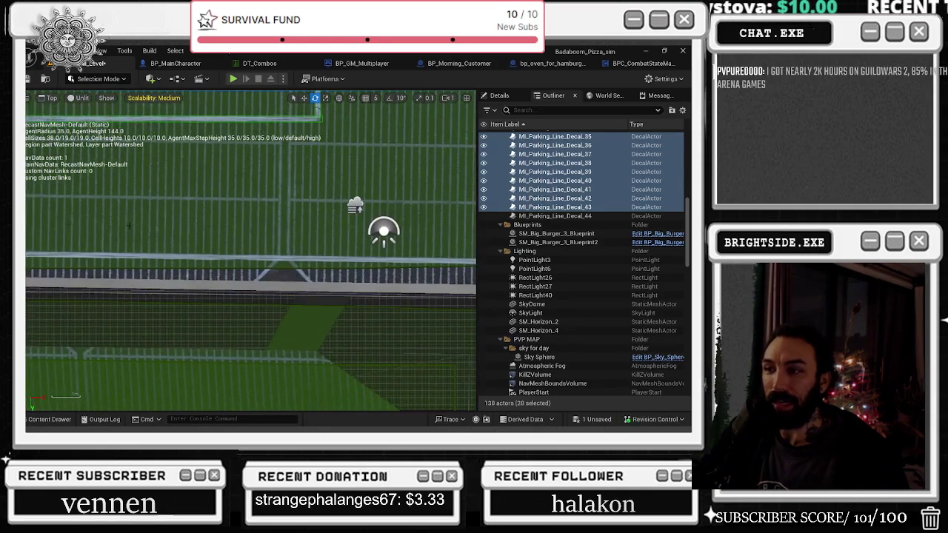
scroll(250, 251, down, 5)
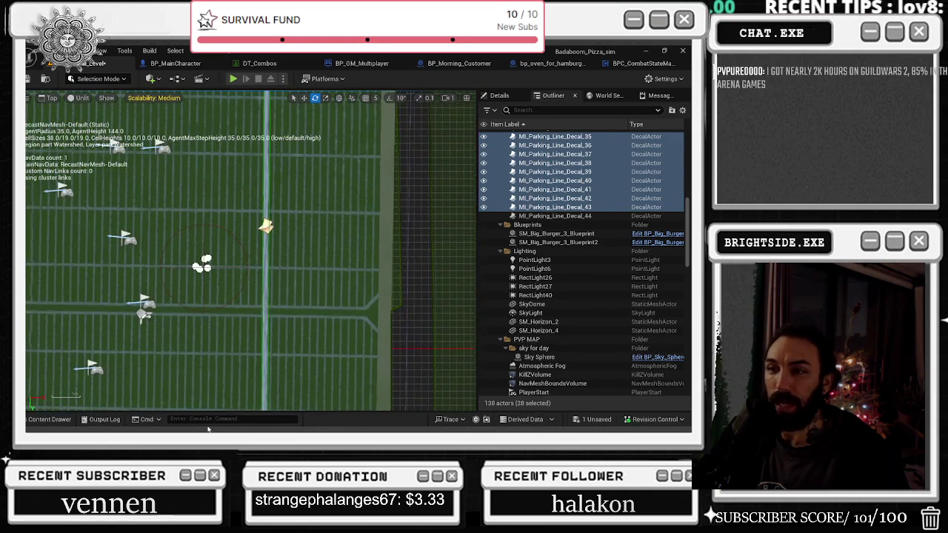
ctrl+click(269, 171)
scroll(269, 170, up, 3)
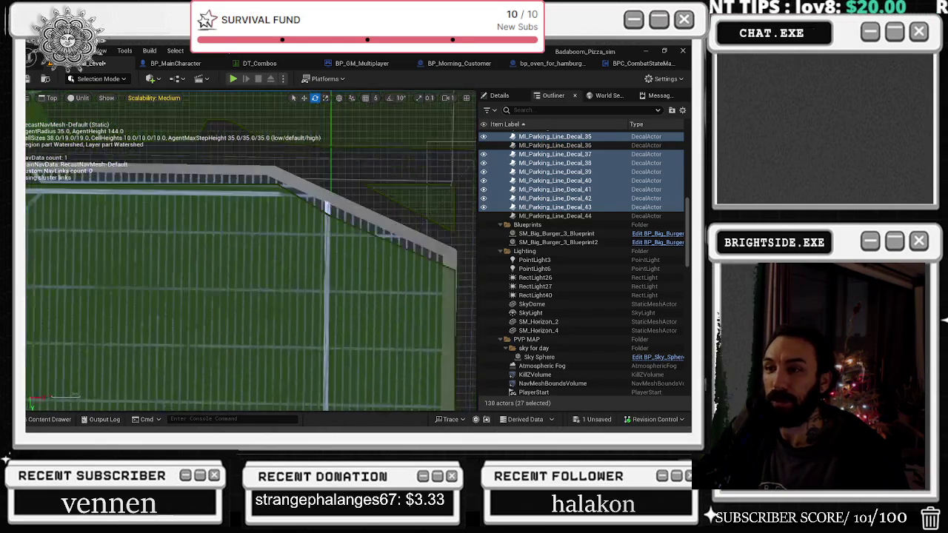
scroll(251, 250, down, 5)
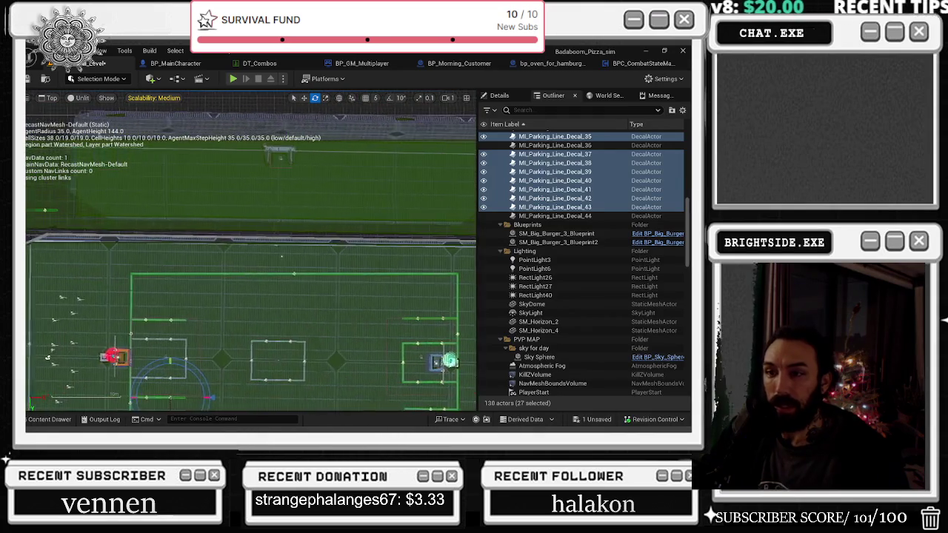
drag(251, 296, 358, 275)
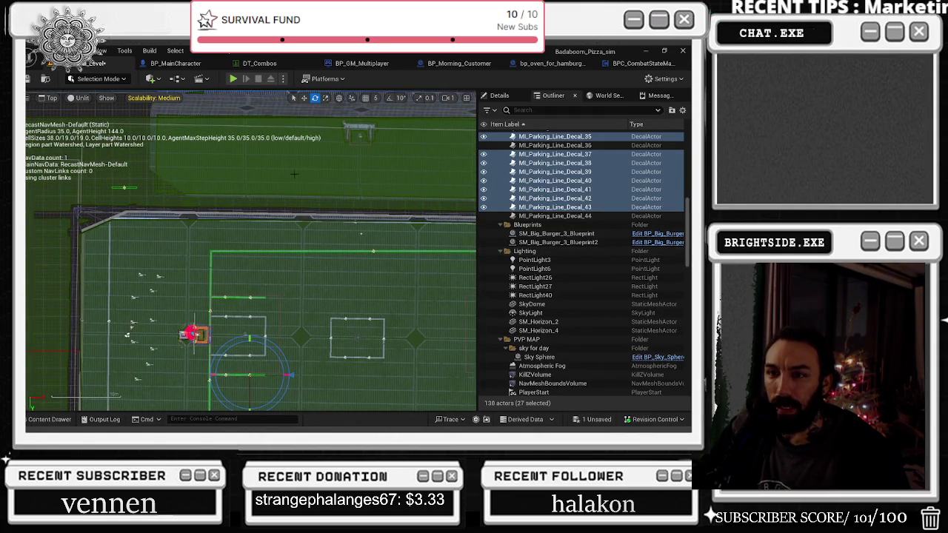
scroll(131, 196, up, 5)
ctrl+click(131, 195)
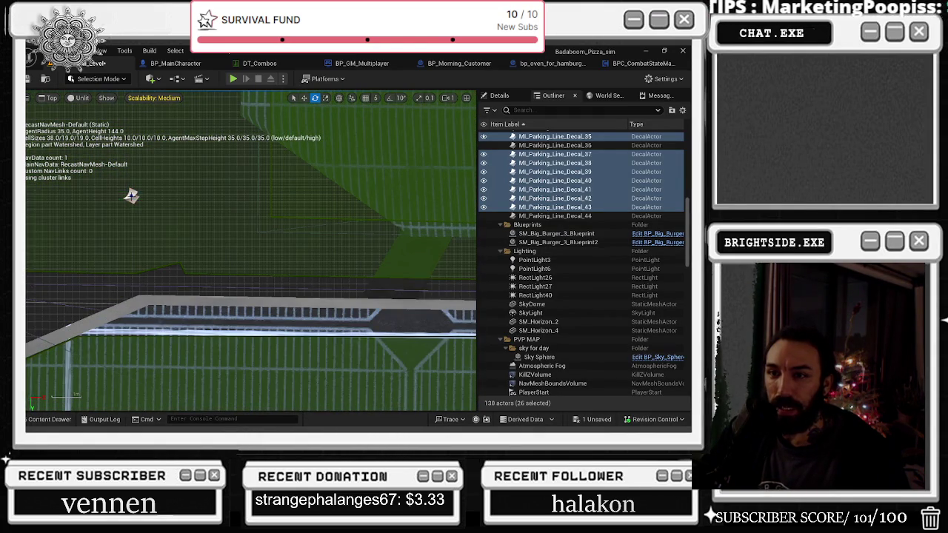
scroll(131, 196, down, 5)
drag(297, 305, 314, 94)
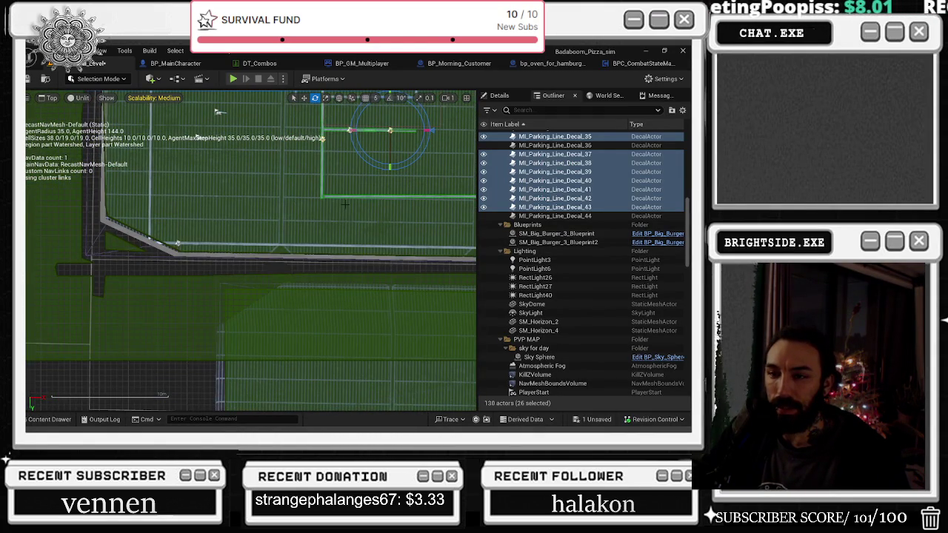
drag(344, 203, 366, 177)
scroll(366, 176, down, 3)
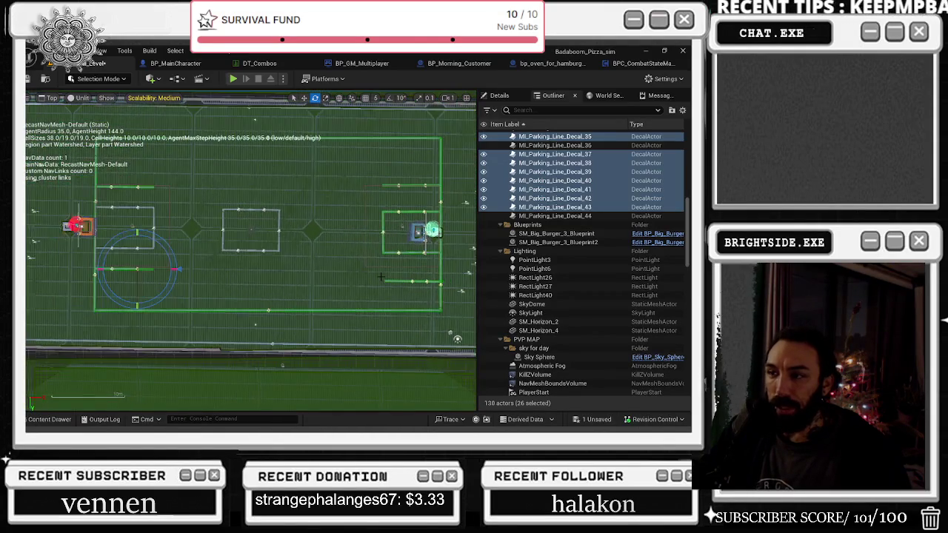
scroll(381, 276, down, 1)
click(216, 244)
Rotate the parking-line decal group slightly and nudge it a little to the left.
drag(216, 244, 217, 245)
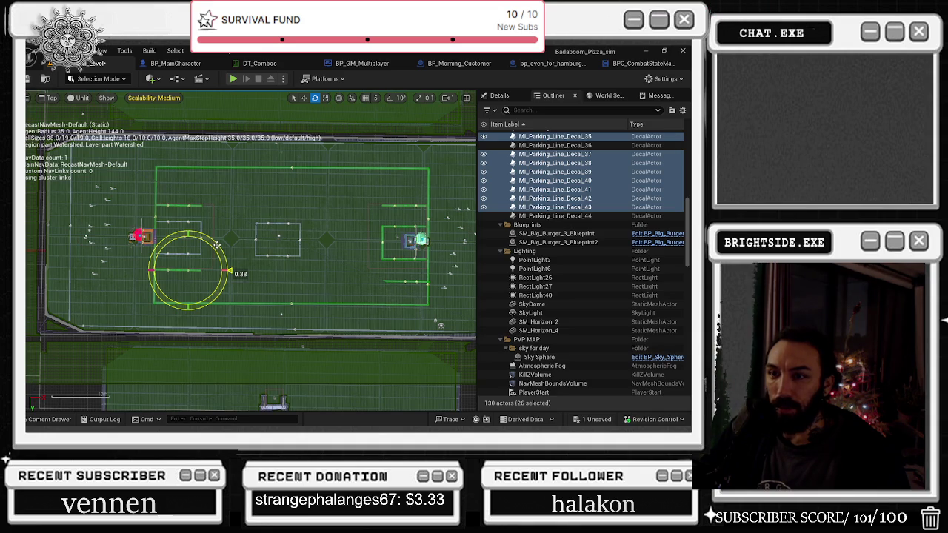
drag(217, 244, 218, 245)
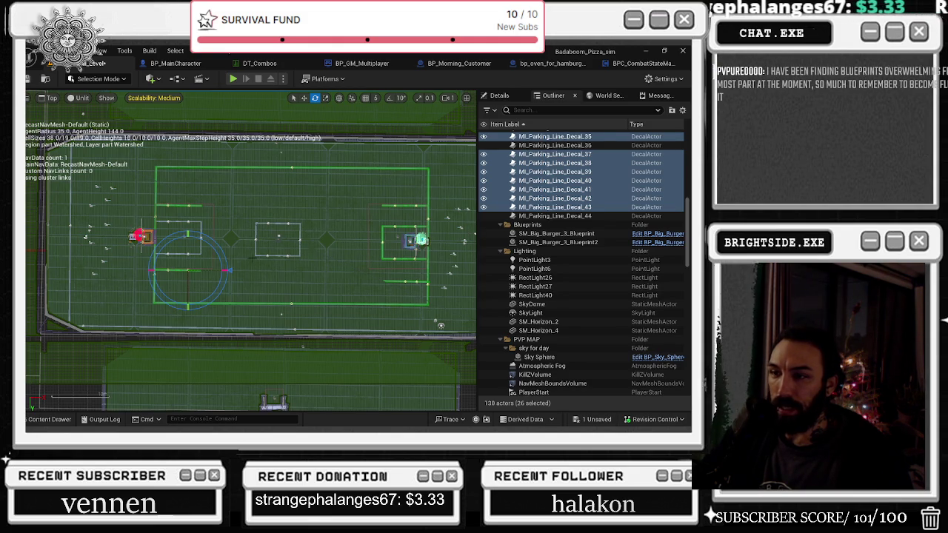
key(w)
drag(216, 272, 205, 271)
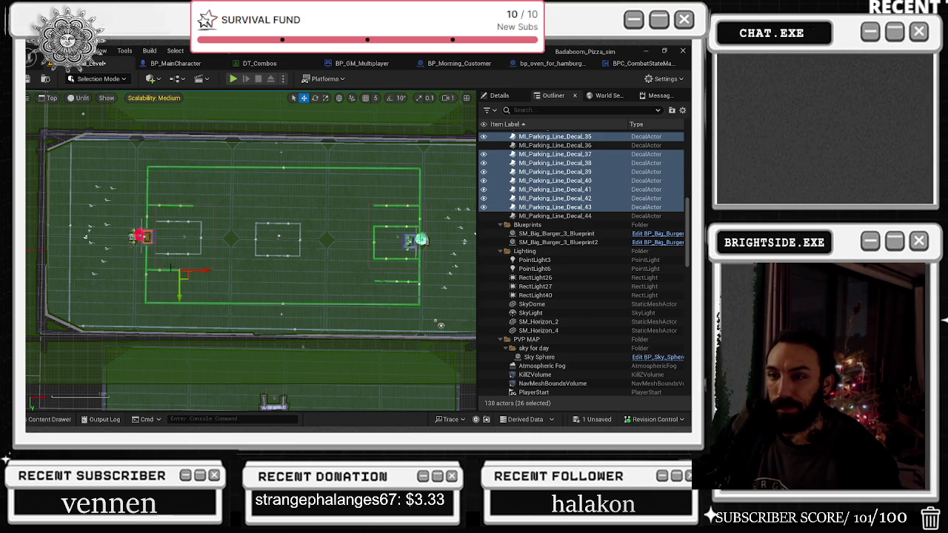
Turn the parking-line decal group by a fraction of a degree with the rotate gizmo.
key(p)
scroll(244, 246, up, 3)
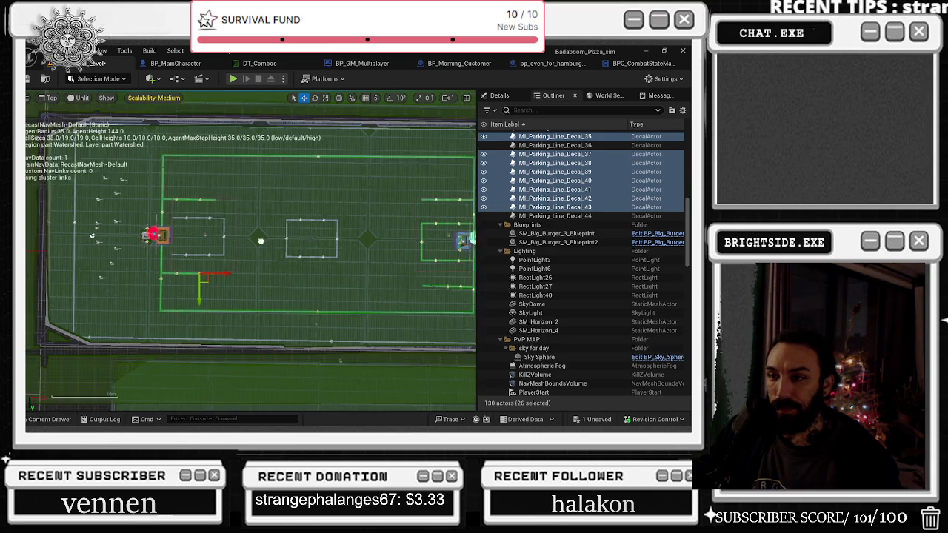
drag(247, 245, 234, 249)
key(e)
key(w)
key(e)
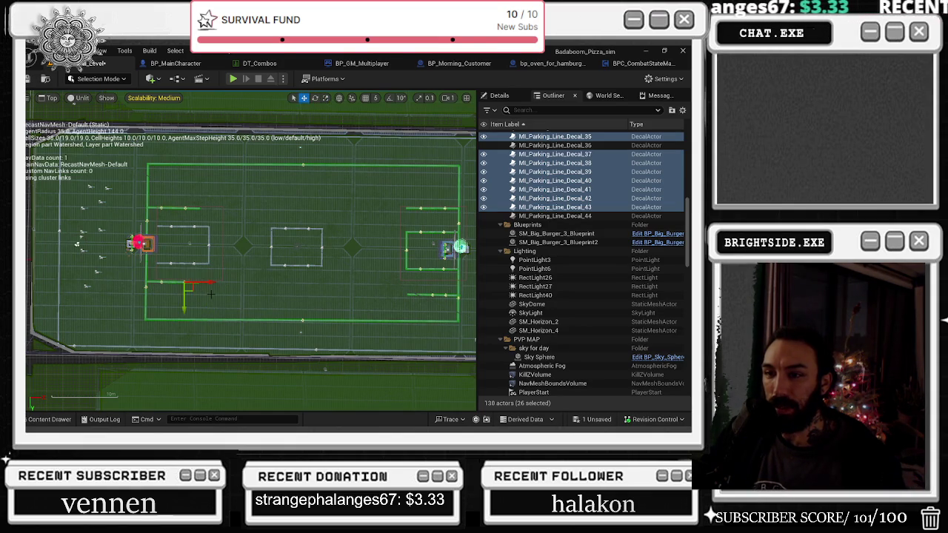
click(216, 297)
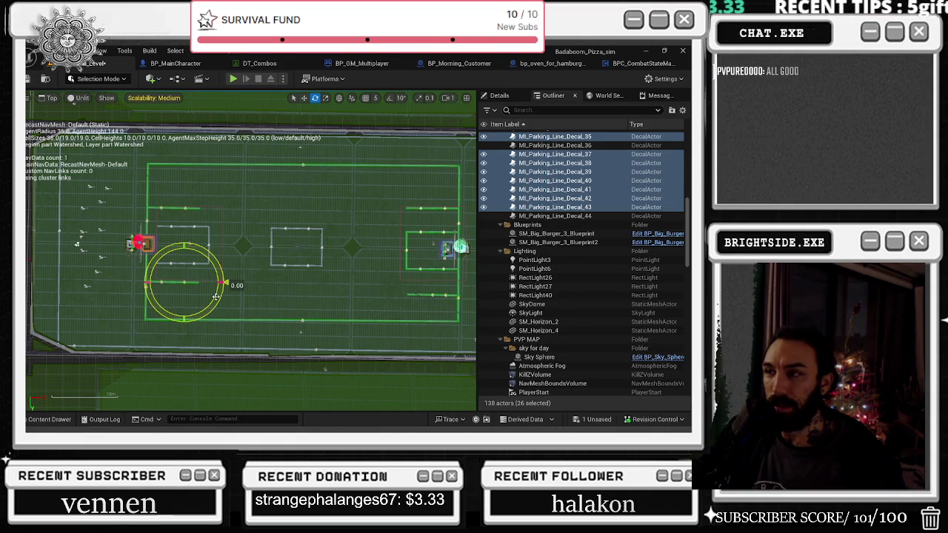
drag(215, 297, 226, 275)
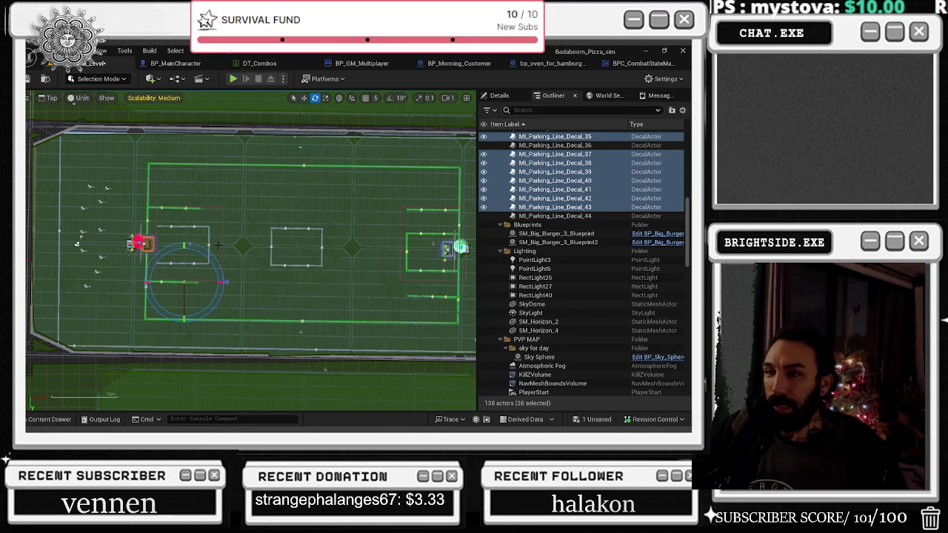
drag(208, 252, 208, 254)
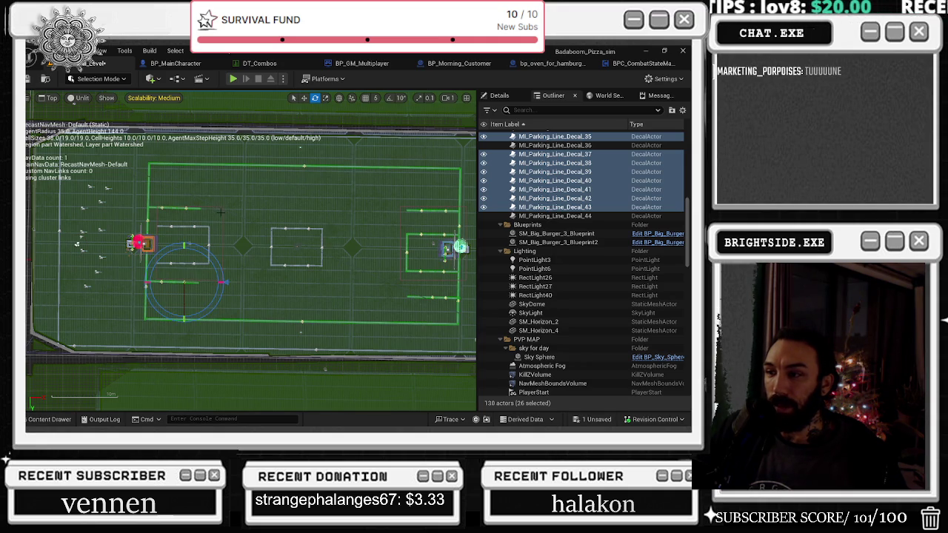
scroll(139, 301, up, 1)
scroll(139, 300, up, 2)
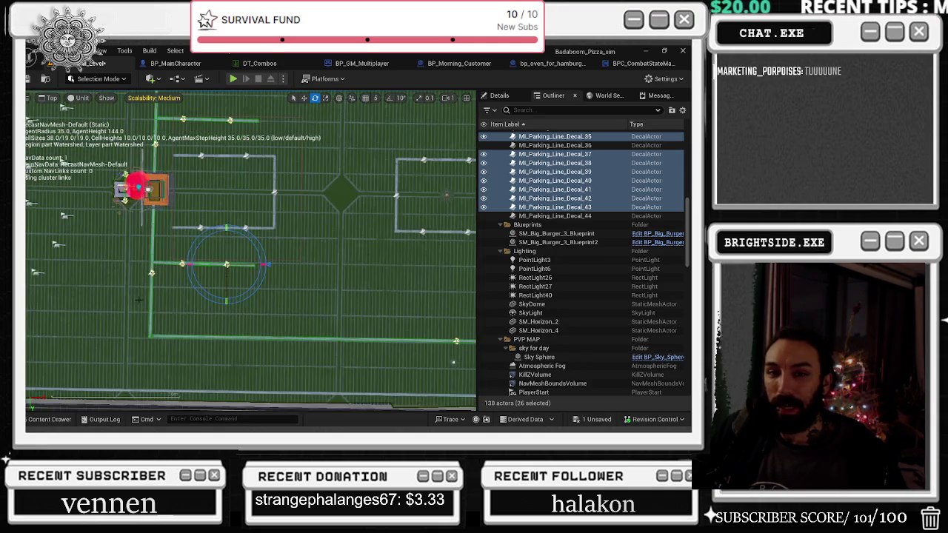
Select a single parking-line decal near the dining table and move it slightly down.
scroll(222, 259, up, 3)
click(222, 258)
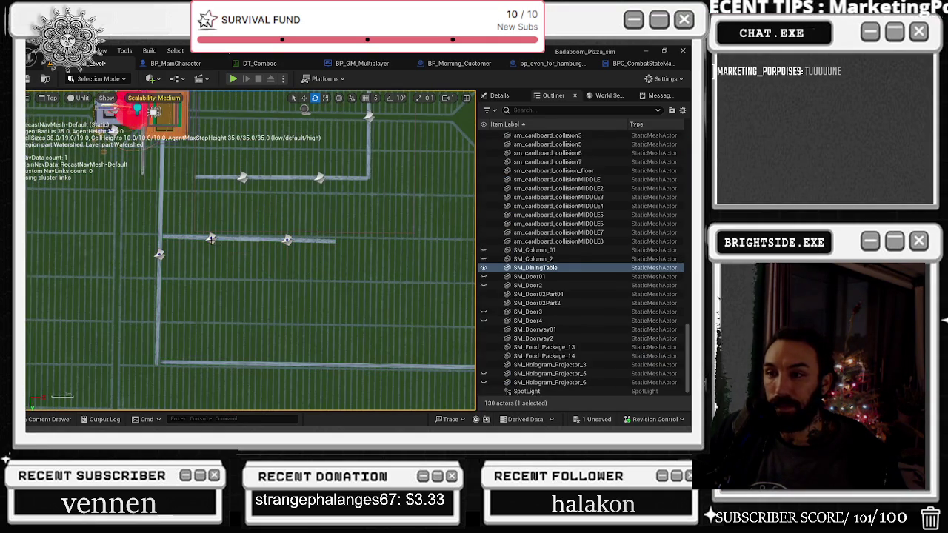
key(f)
scroll(214, 257, up, 2)
click(213, 257)
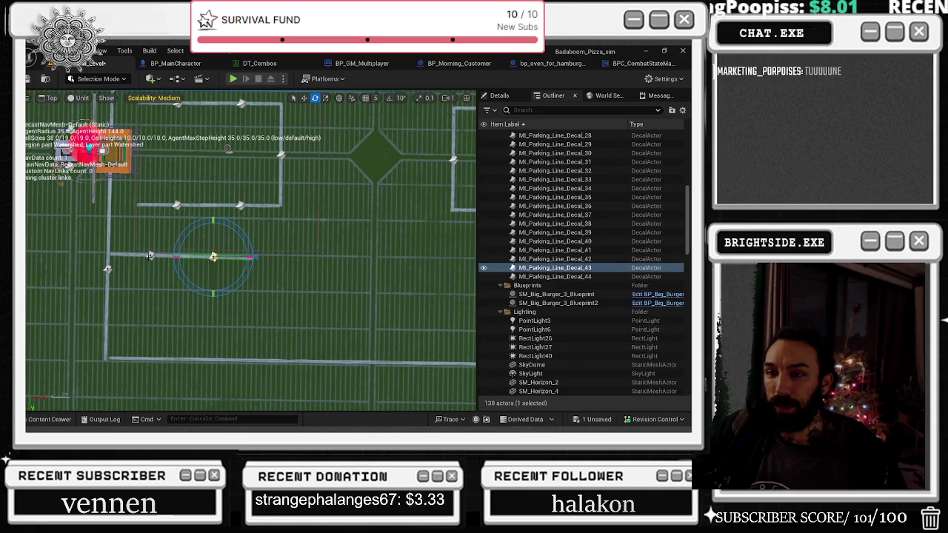
scroll(235, 228, down, 1)
mouse_move(235, 228)
mouse_down()
mouse_move(219, 247)
mouse_move(151, 251)
mouse_up()
key(w)
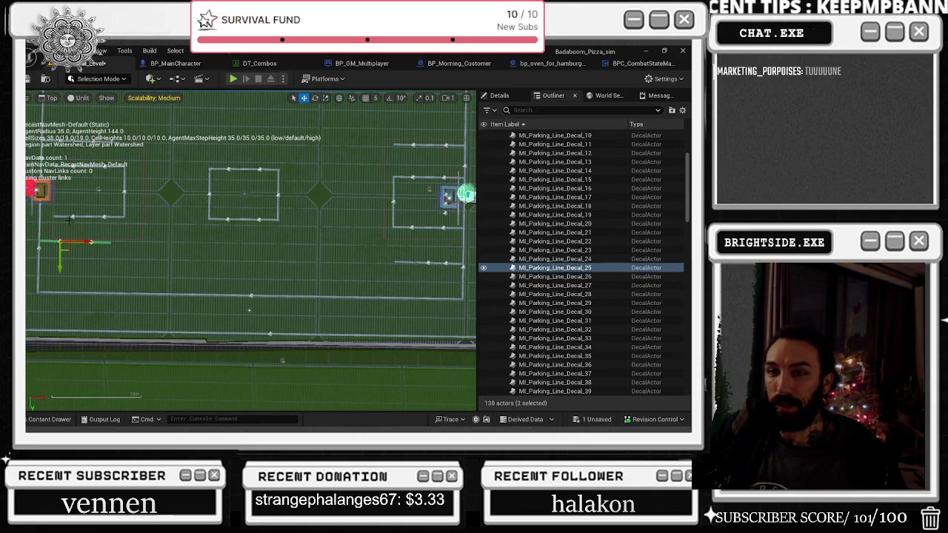
drag(60, 263, 58, 281)
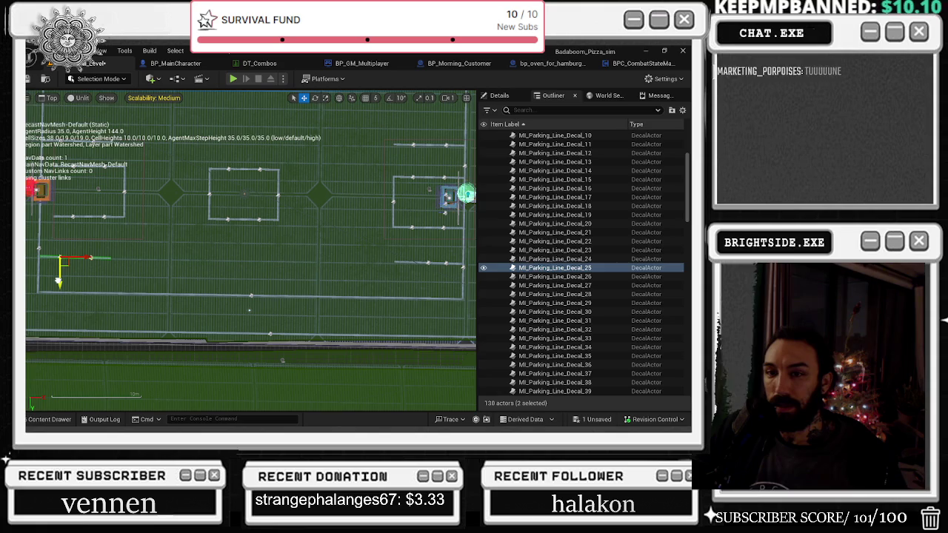
Switch to the rotate gizmo and select MI_Parking_Line_Decal_43 for adjustment.
scroll(36, 274, up, 2)
scroll(46, 265, up, 2)
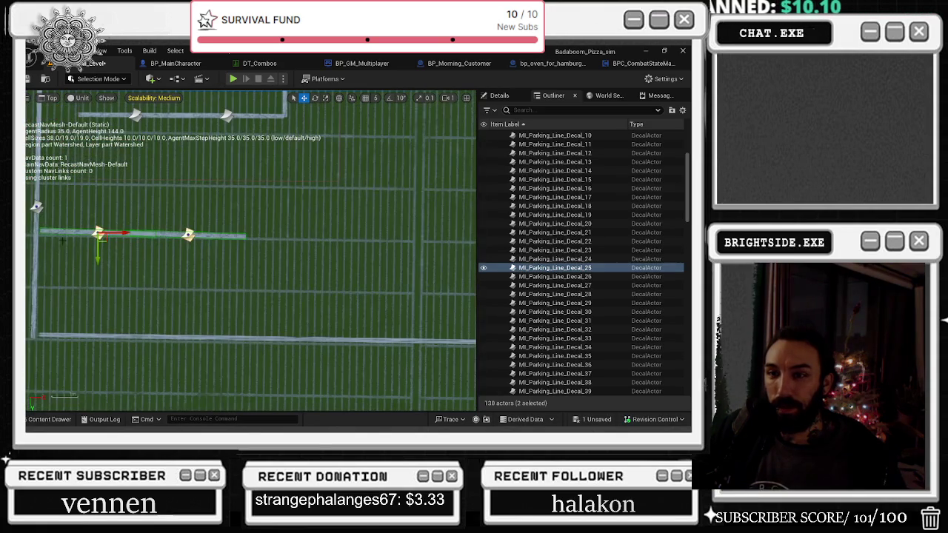
click(57, 233)
click(91, 235)
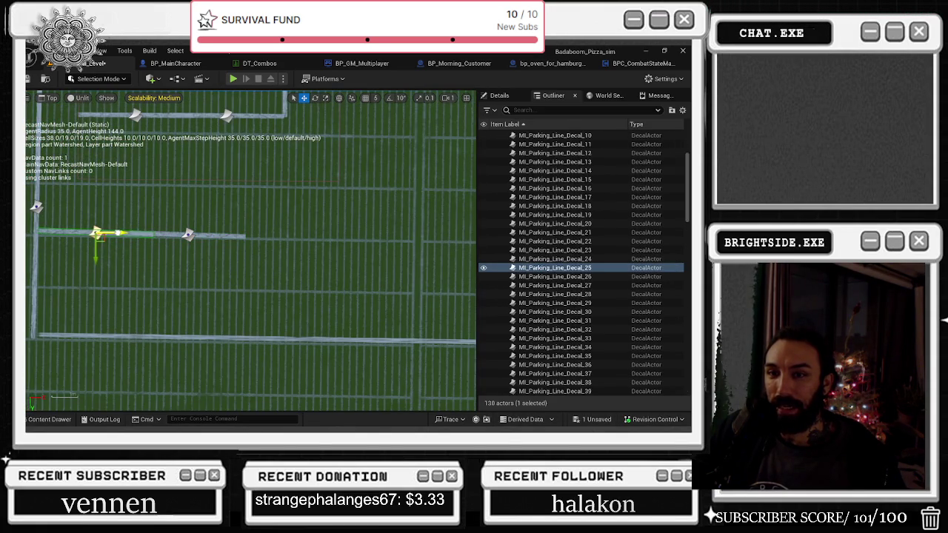
key(e)
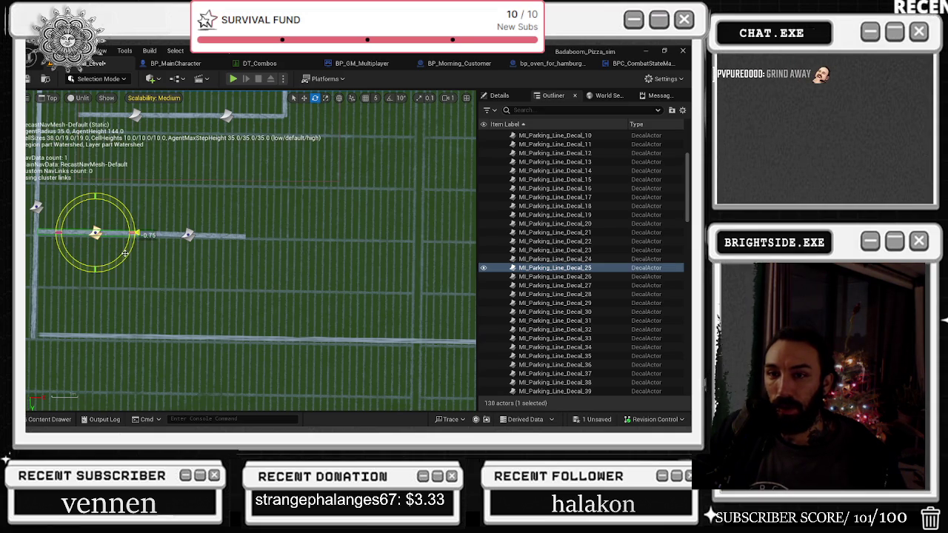
click(153, 262)
scroll(206, 230, down, 2)
scroll(206, 230, down, 3)
scroll(170, 235, up, 3)
click(150, 287)
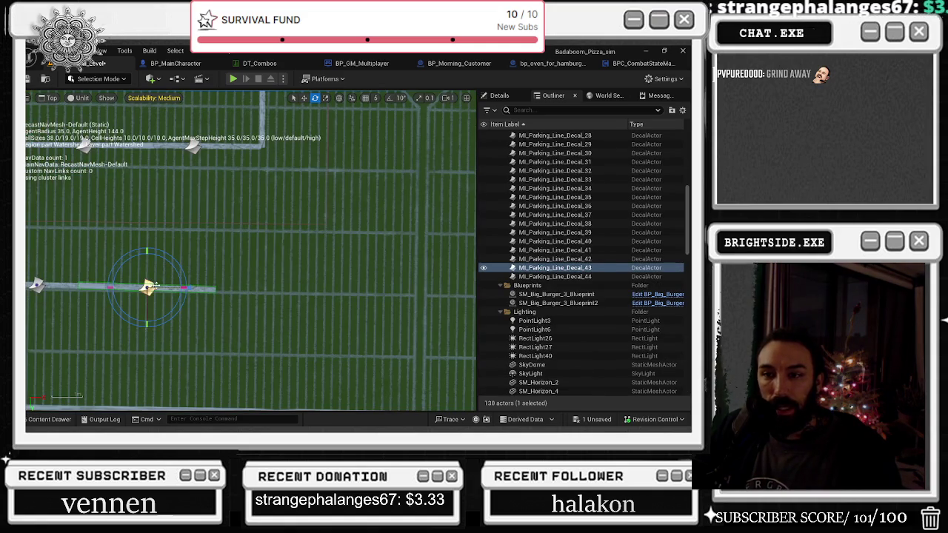
Adjust MI_Parking_Line_Decal_43 slightly so it lines up with the parking lot.
drag(116, 308, 116, 311)
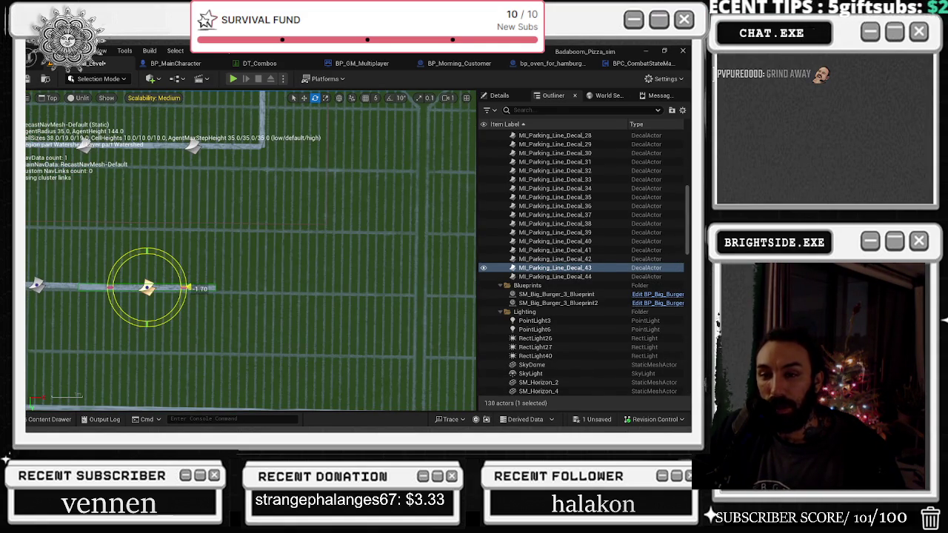
drag(116, 311, 115, 307)
scroll(131, 236, down, 3)
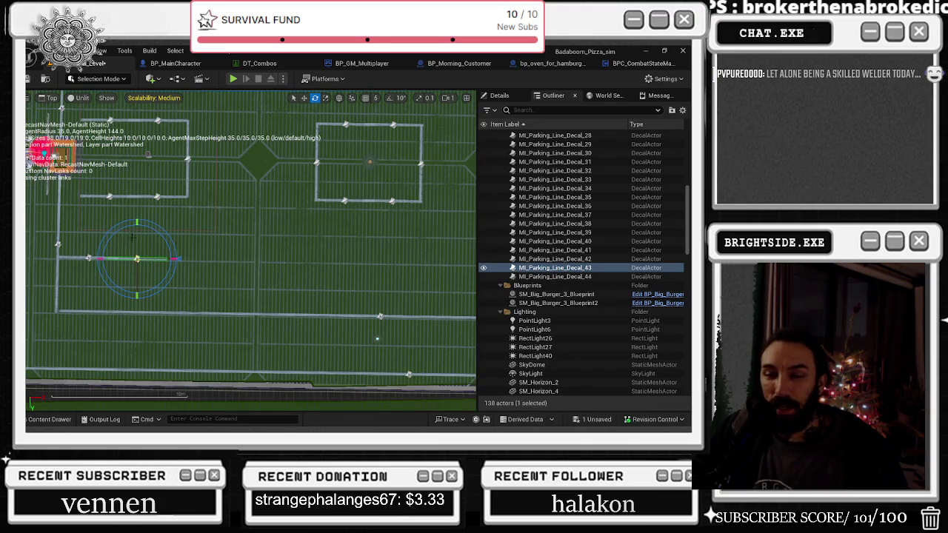
drag(138, 234, 142, 265)
scroll(144, 265, down, 2)
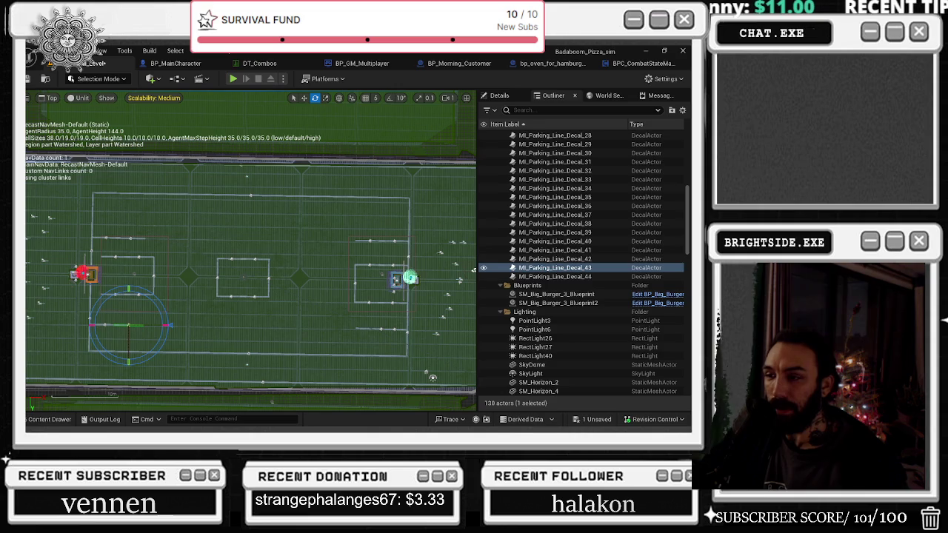
scroll(88, 244, up, 5)
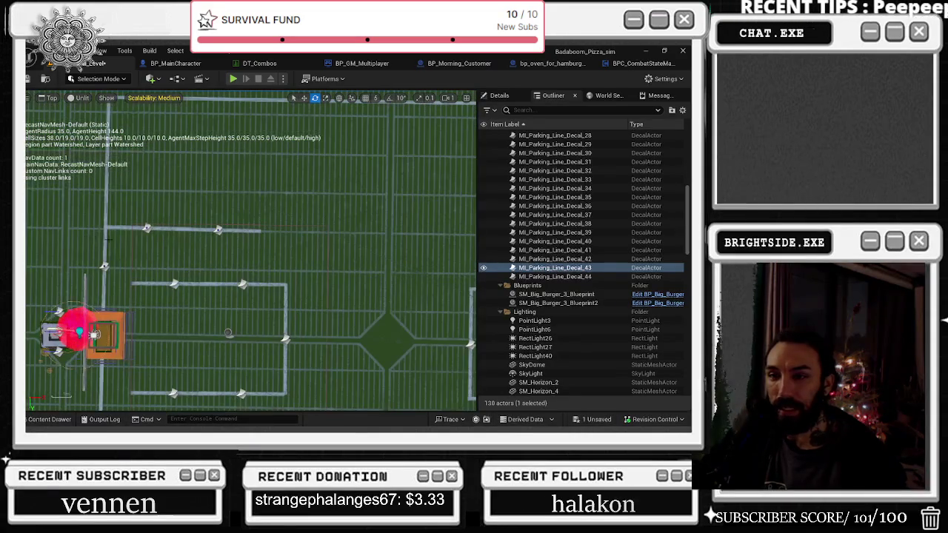
scroll(149, 230, down, 3)
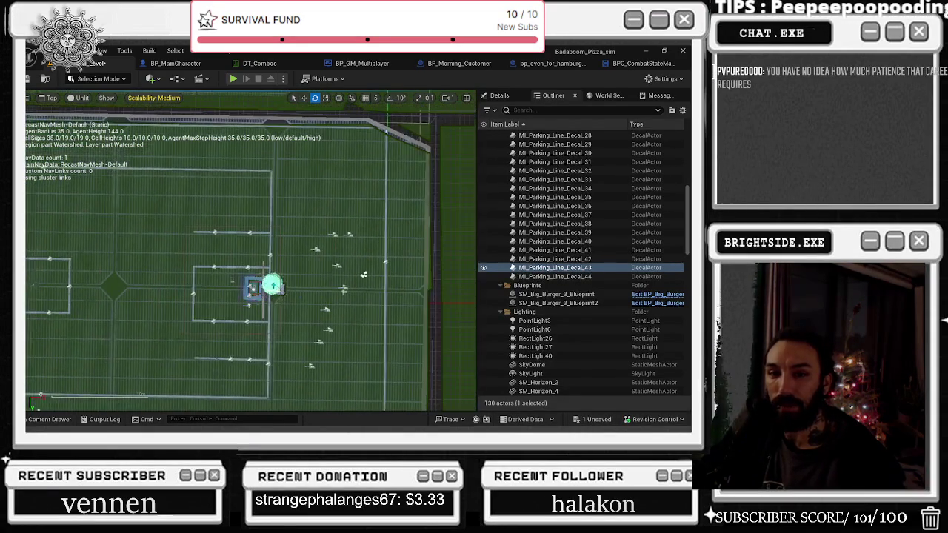
scroll(251, 250, down, 2)
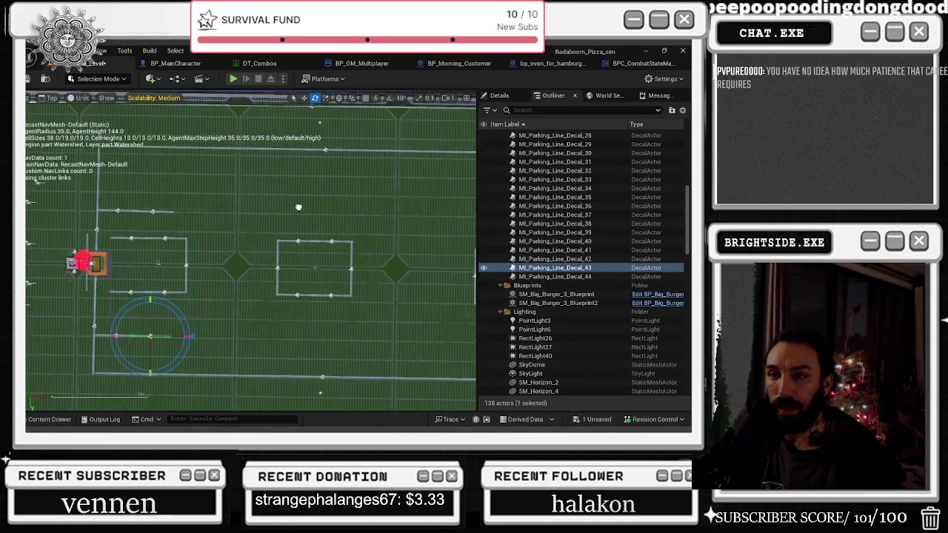
scroll(442, 278, up, 2)
drag(442, 278, 444, 279)
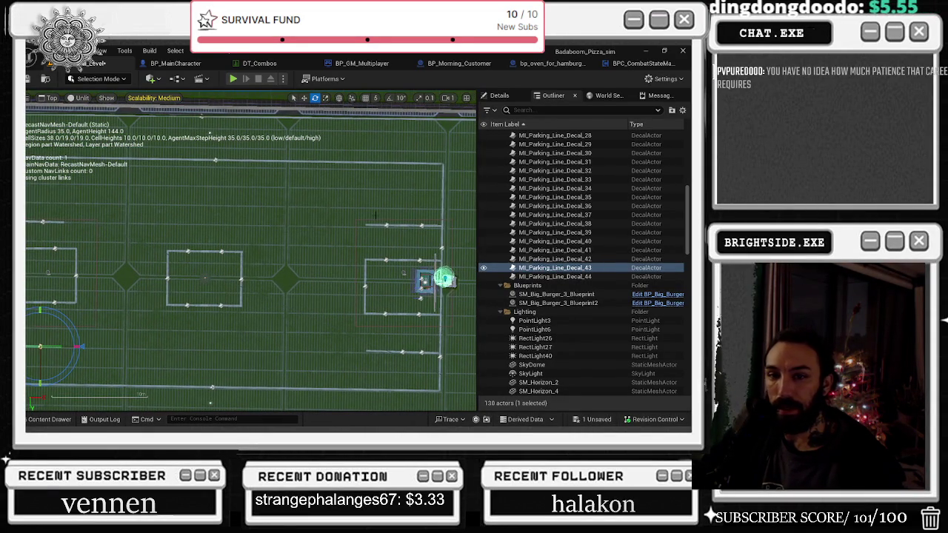
Move MI_Parking_Line_Decal_5 and MI_Parking_Line_Decal_6 together slightly down.
click(386, 225)
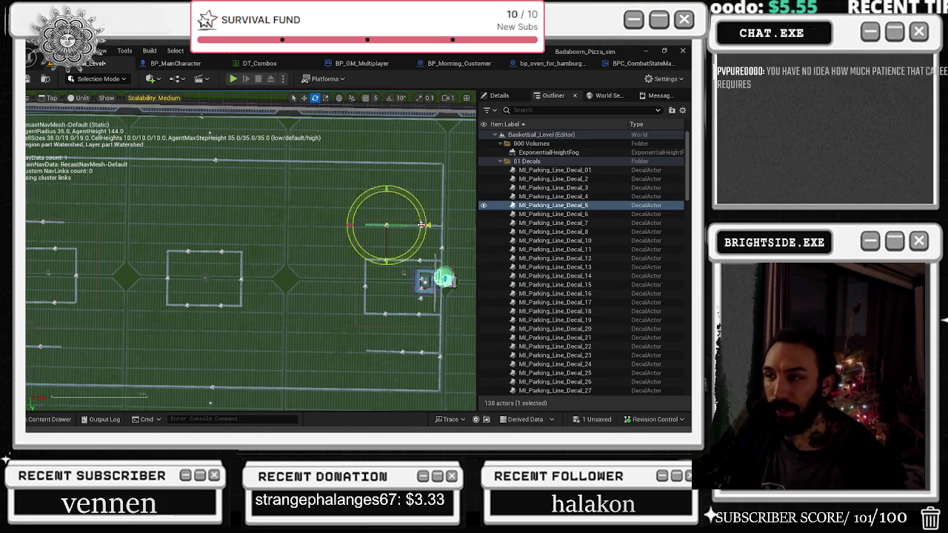
scroll(420, 225, up, 2)
ctrl+click(420, 229)
key(w)
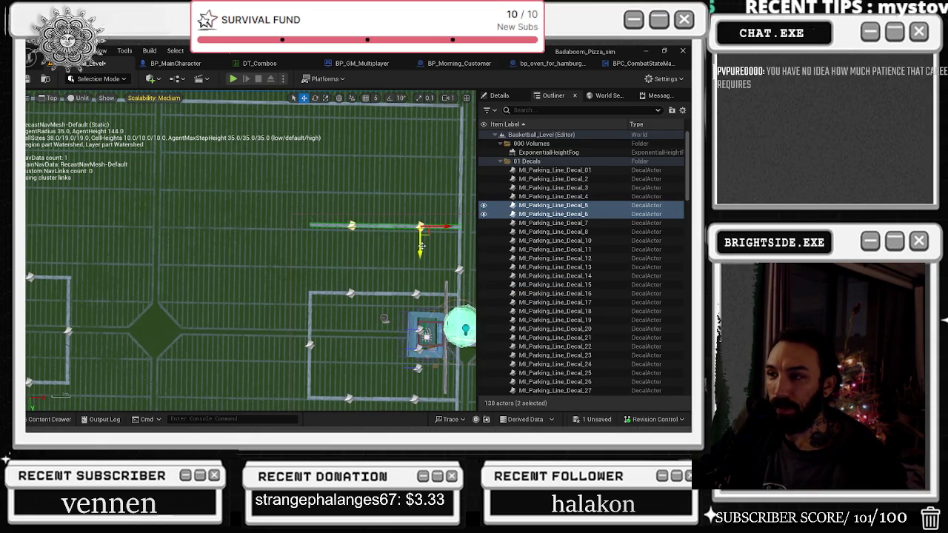
drag(420, 247, 421, 250)
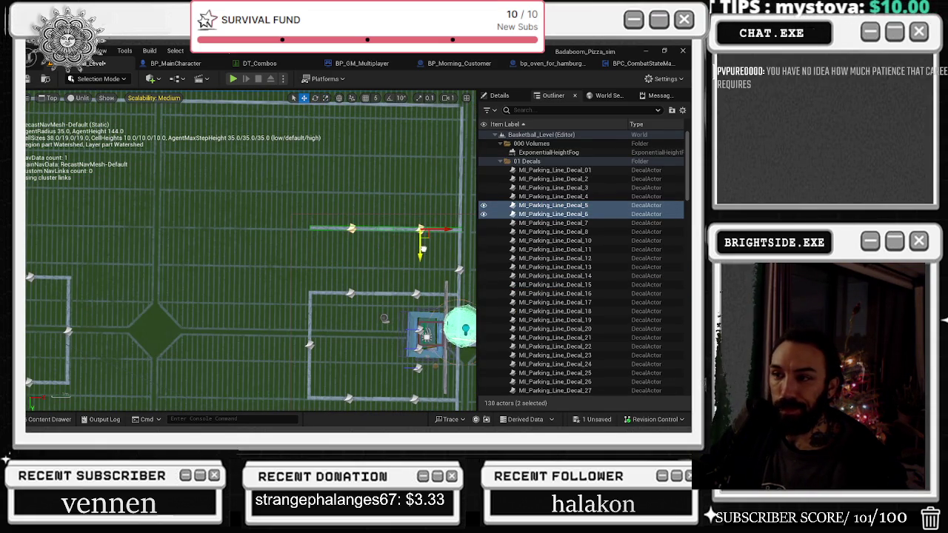
scroll(402, 279, down, 2)
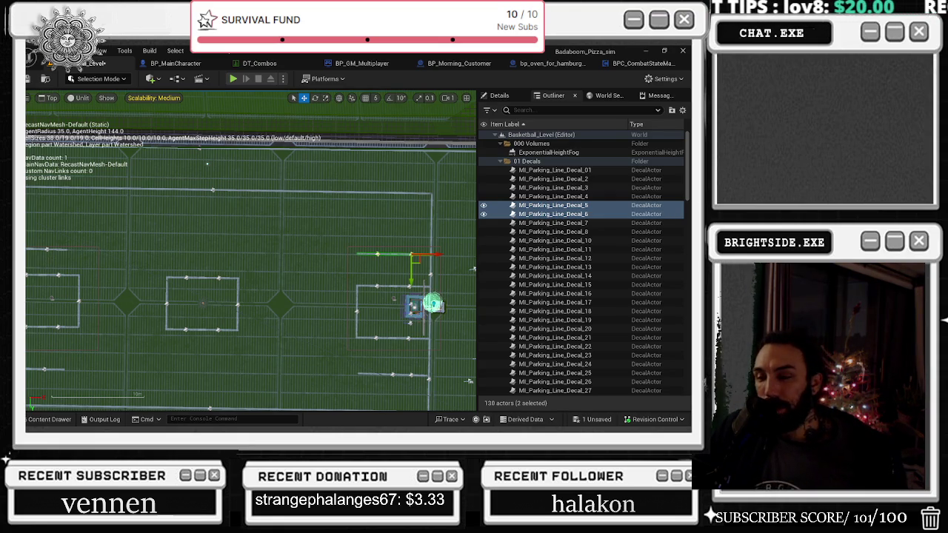
Shift another parking-line decal in the lot slightly to the right.
key(Left)
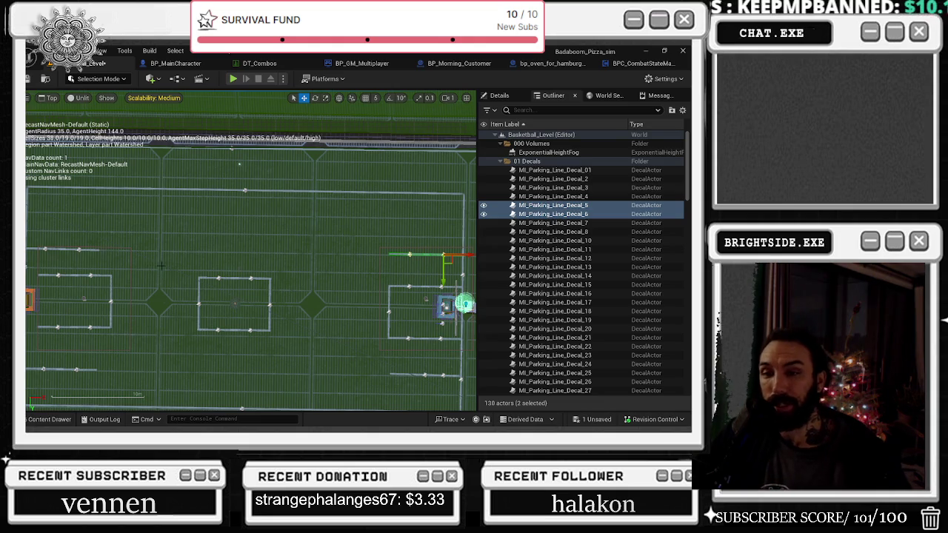
scroll(152, 224, up, 2)
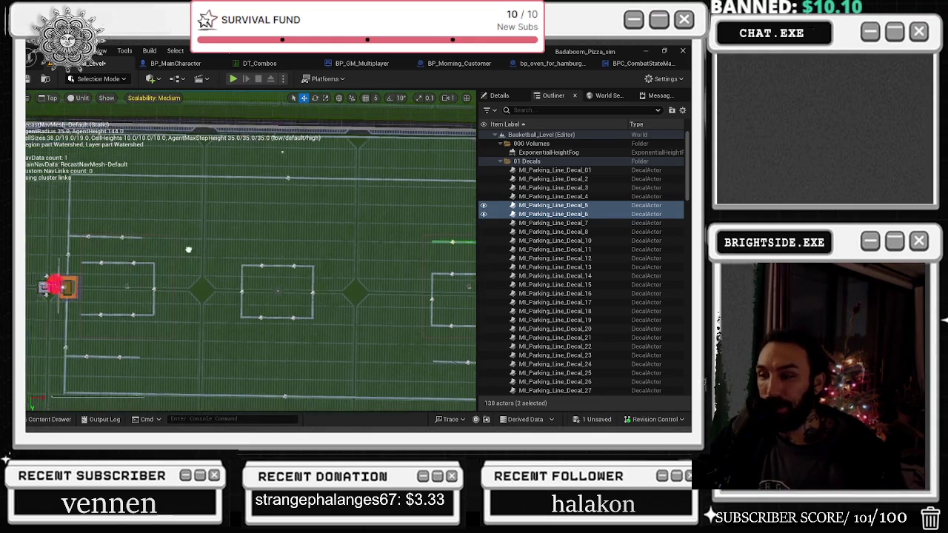
scroll(152, 224, down, 2)
scroll(114, 321, up, 4)
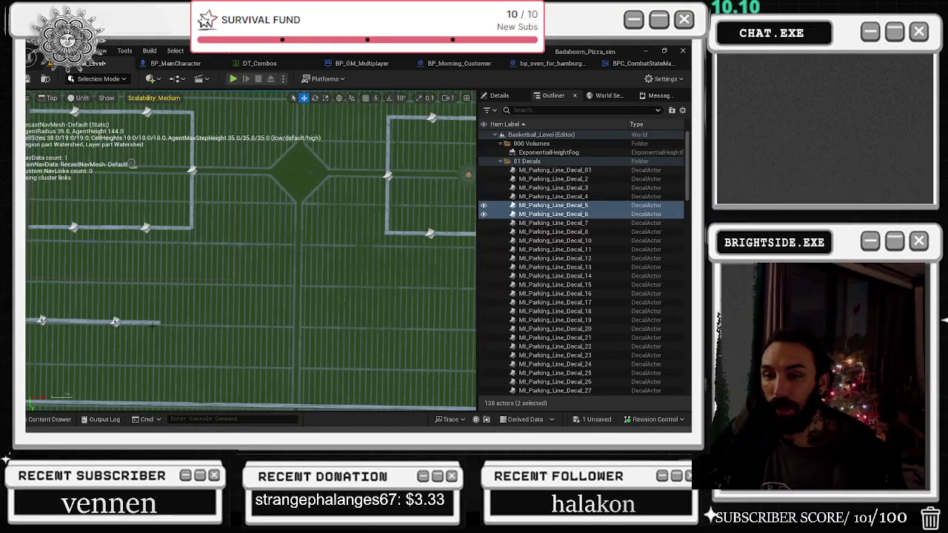
click(113, 321)
drag(130, 321, 147, 322)
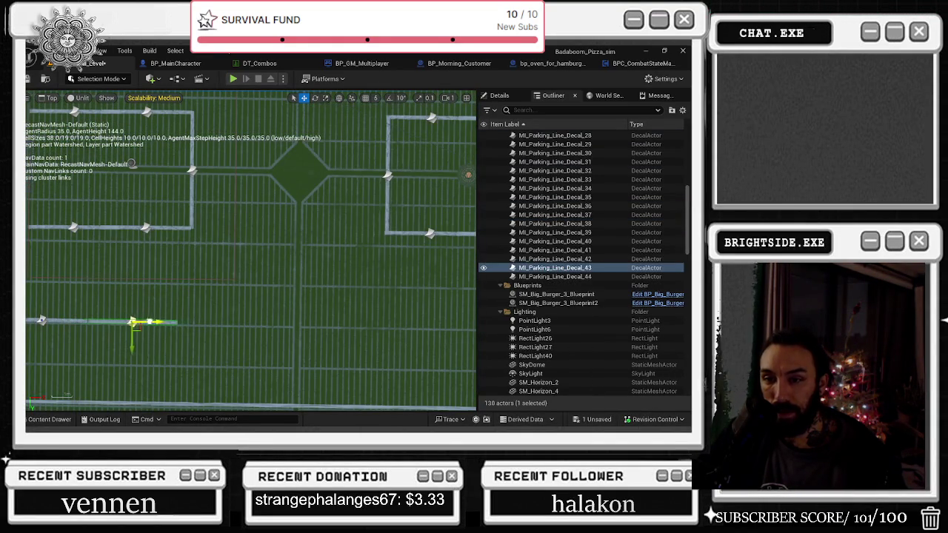
scroll(148, 322, down, 5)
Rotate MI_Parking_Line_Decal_01 slightly, to about 0.19 degrees.
click(84, 228)
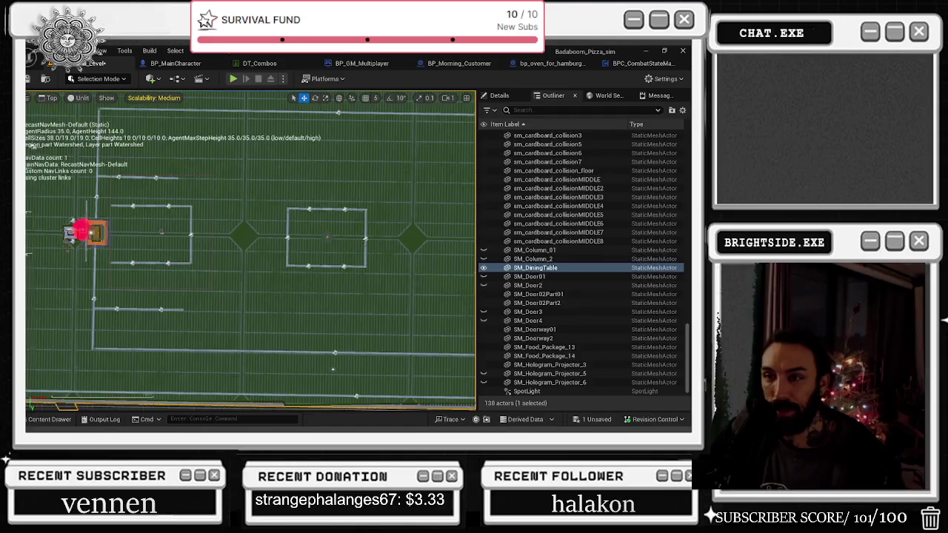
drag(184, 258, 299, 275)
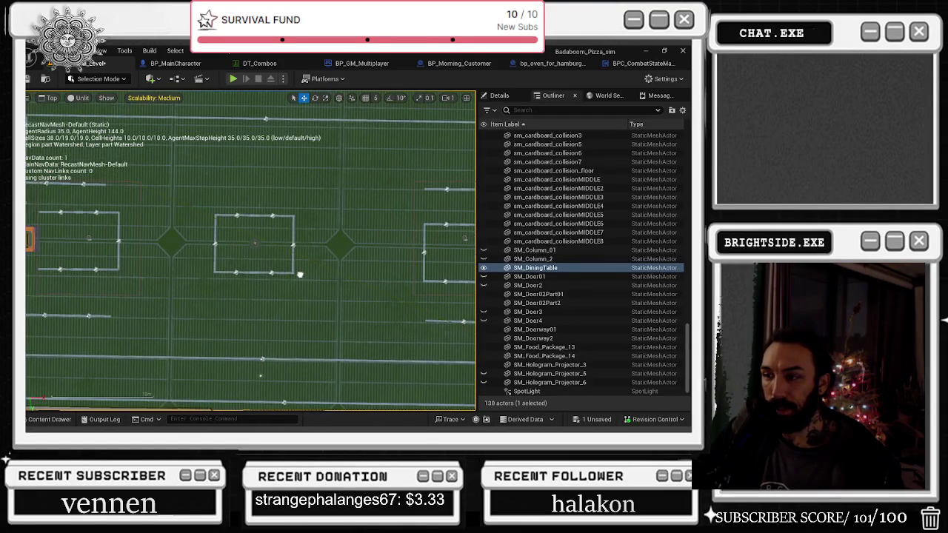
scroll(304, 280, up, 5)
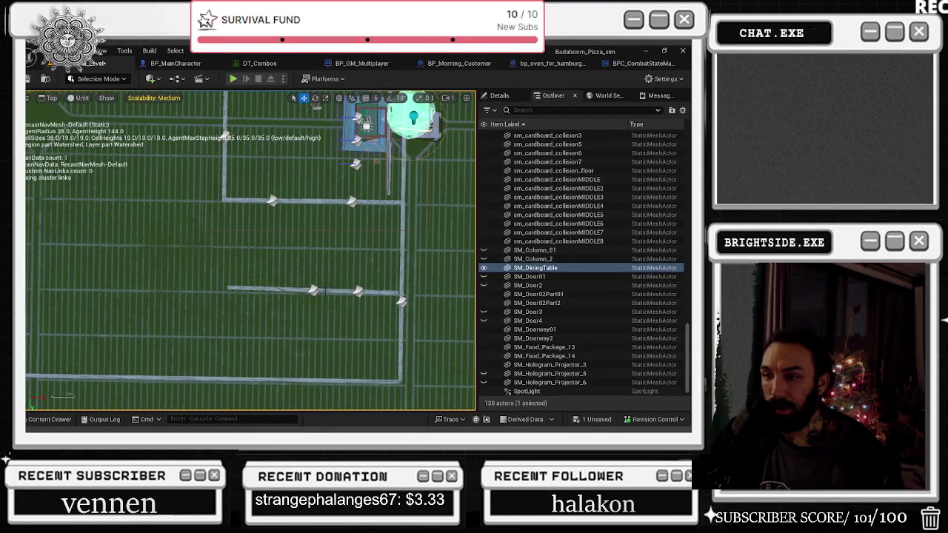
click(314, 289)
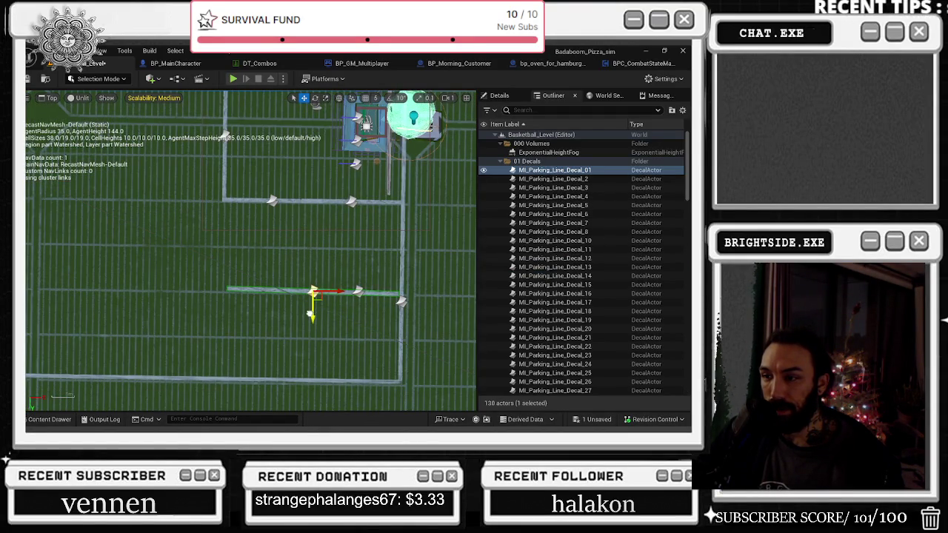
key(e)
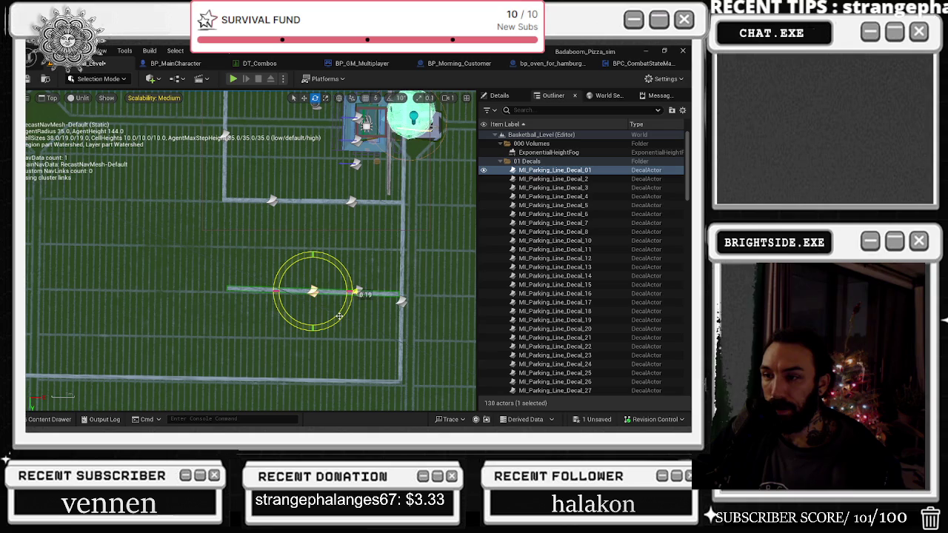
drag(338, 317, 338, 314)
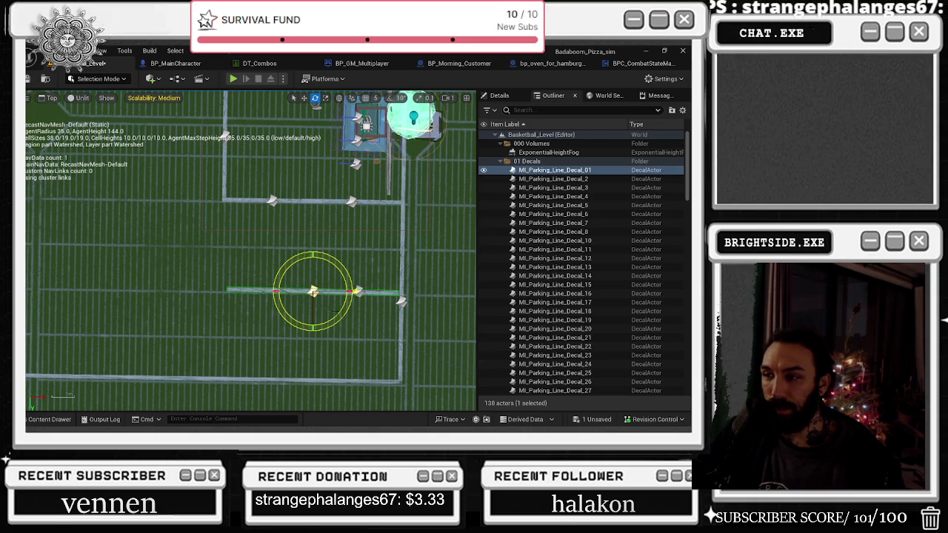
scroll(441, 305, down, 5)
mouse_move(448, 306)
mouse_down()
mouse_move(372, 309)
mouse_move(173, 238)
mouse_up()
scroll(172, 239, up, 3)
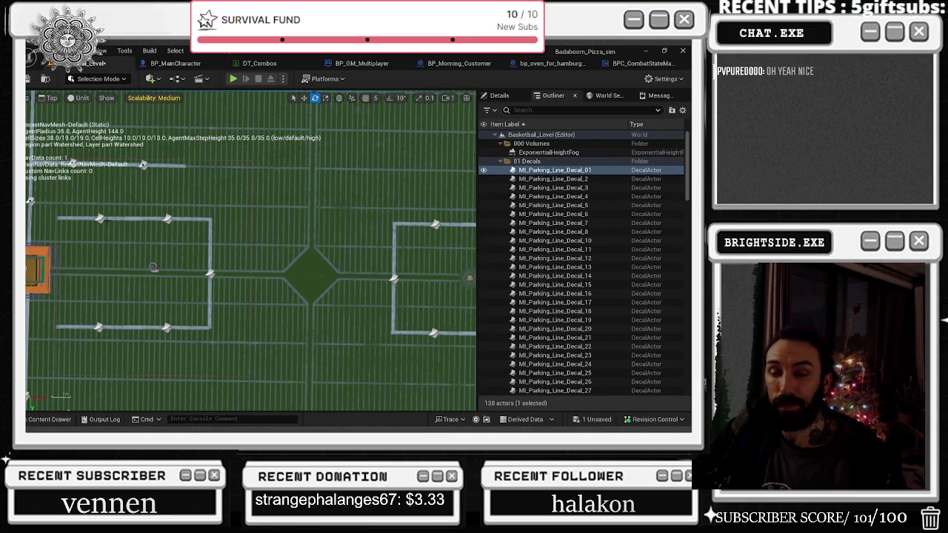
Select parking decals 12–15 plus bp_Dunk_basketball_jump2 and move them together a little left.
click(99, 219)
ctrl+click(167, 219)
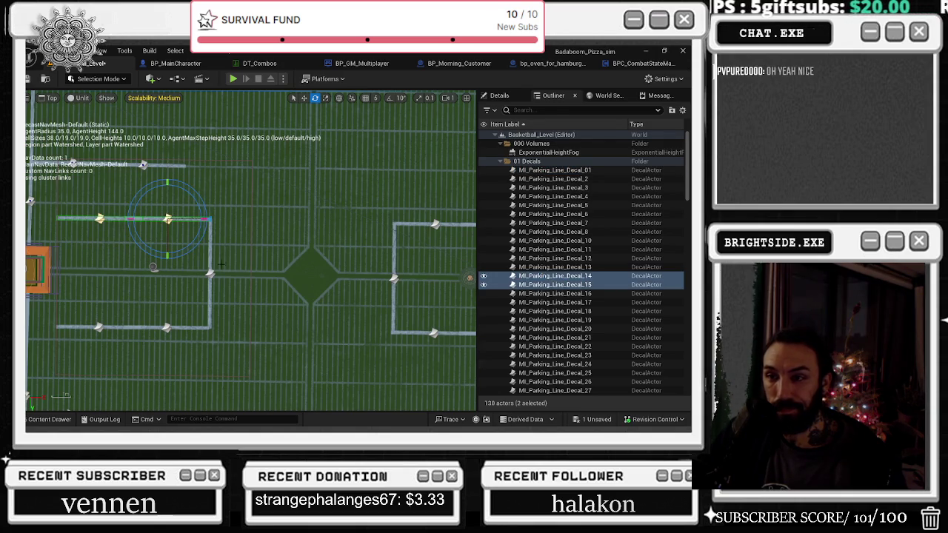
ctrl+click(210, 274)
ctrl+click(167, 327)
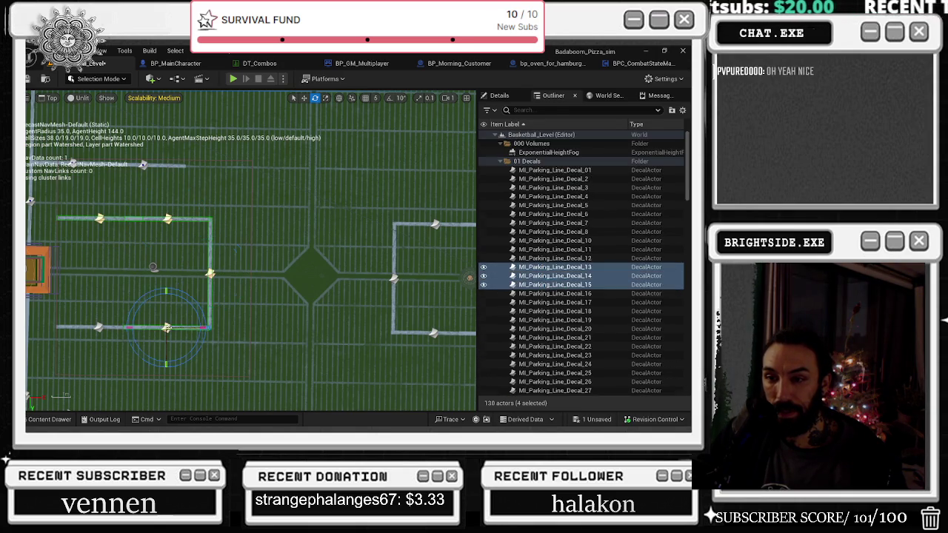
ctrl+click(99, 328)
ctrl+click(153, 267)
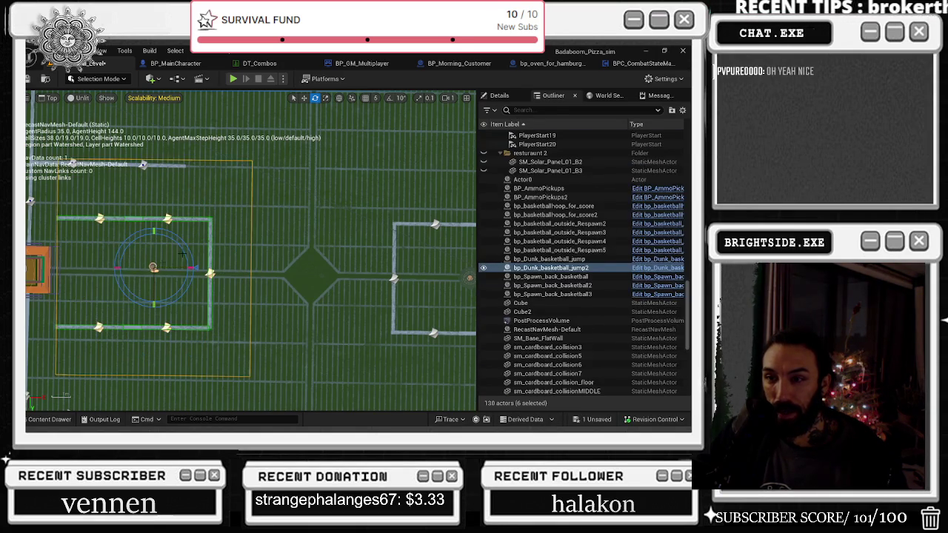
key(r)
drag(191, 250, 256, 240)
key(e)
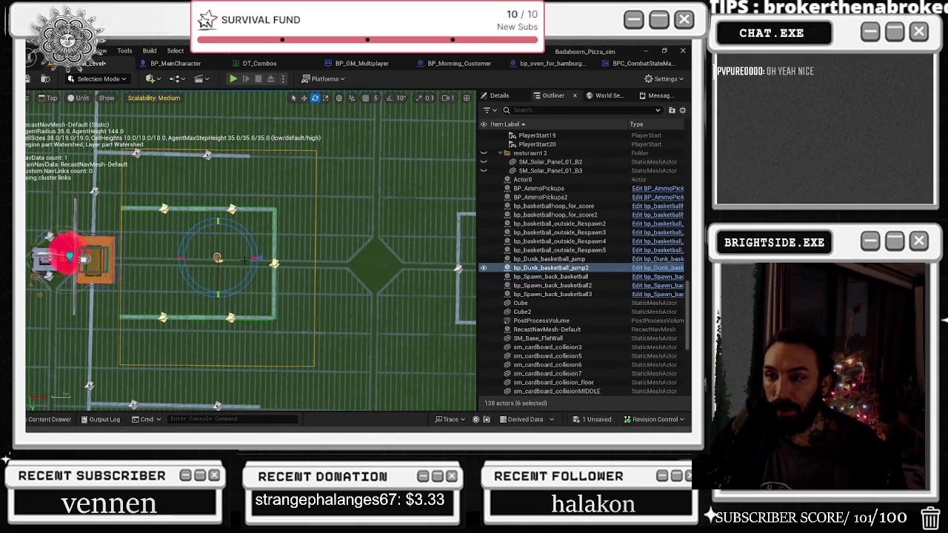
key(w)
drag(251, 259, 215, 258)
scroll(274, 251, down, 2)
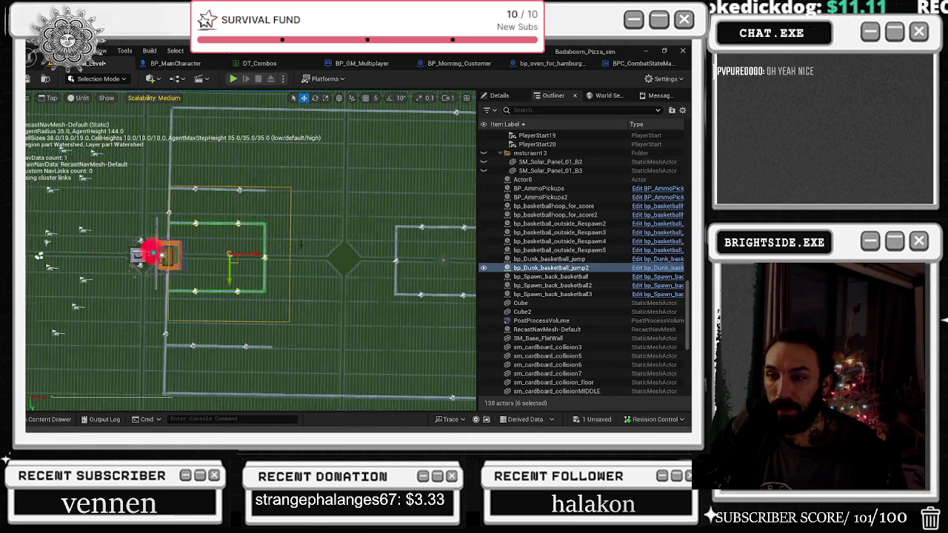
mouse_move(273, 250)
mouse_down()
mouse_move(434, 224)
mouse_move(374, 221)
mouse_up()
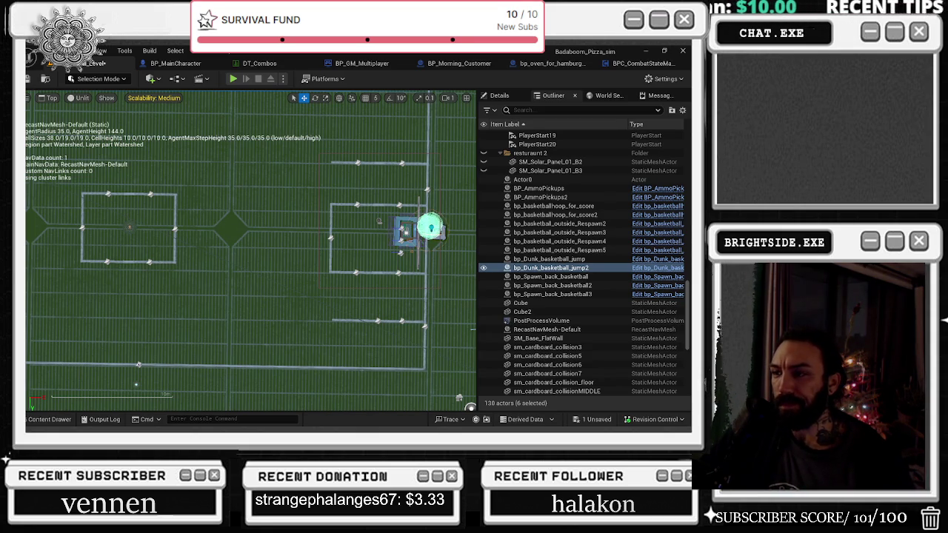
Frame the moved selection and pan toward the far parking box.
key(f)
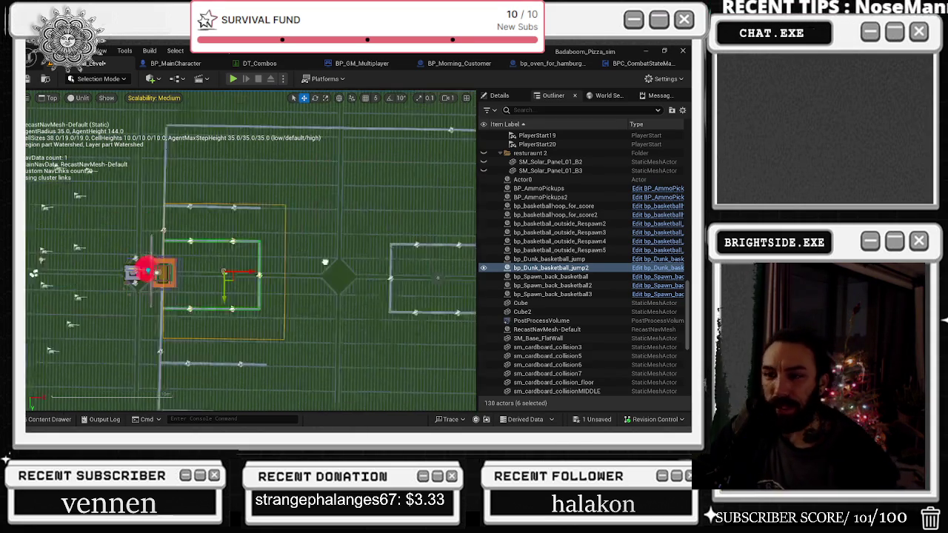
drag(177, 263, 22, 256)
drag(195, 251, 79, 243)
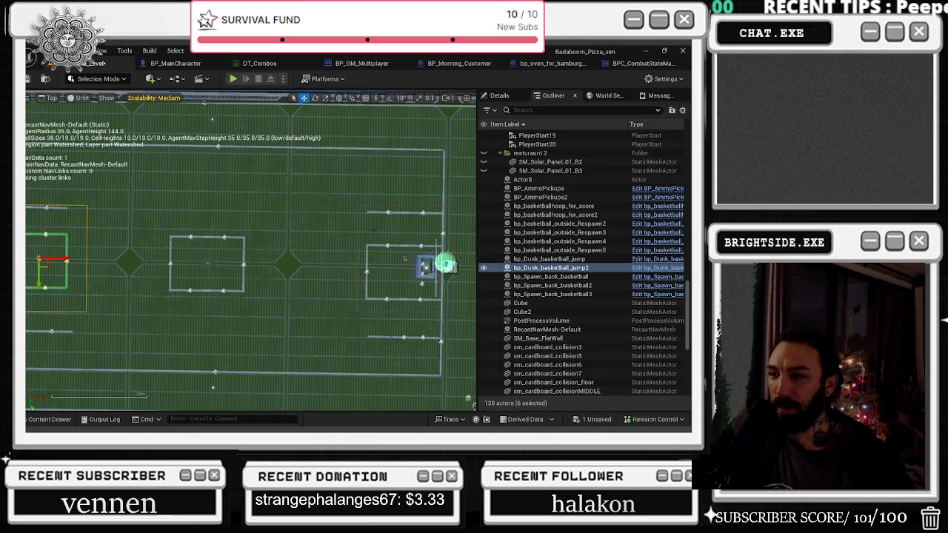
Move MI_Parking_Line_Decal_10 and _11 a few units upward.
click(415, 246)
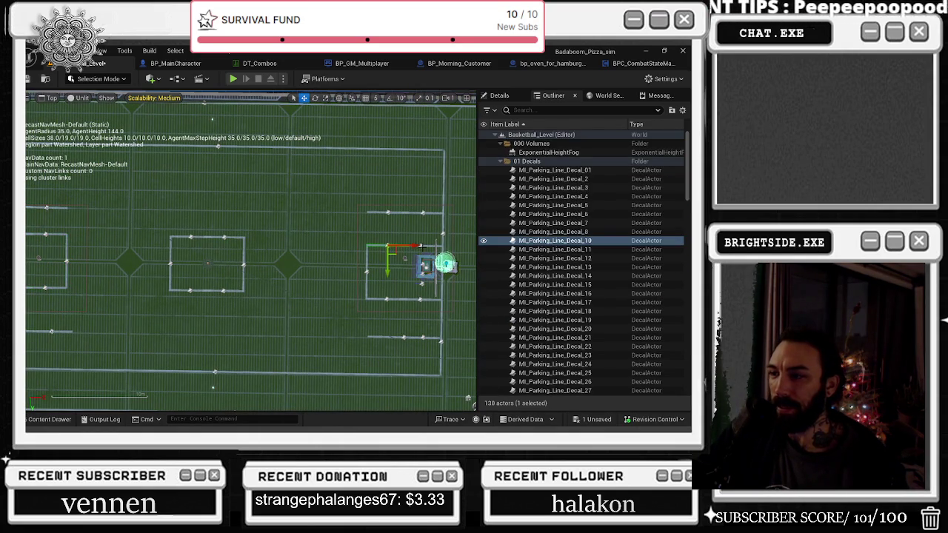
ctrl+click(422, 247)
drag(422, 255, 422, 248)
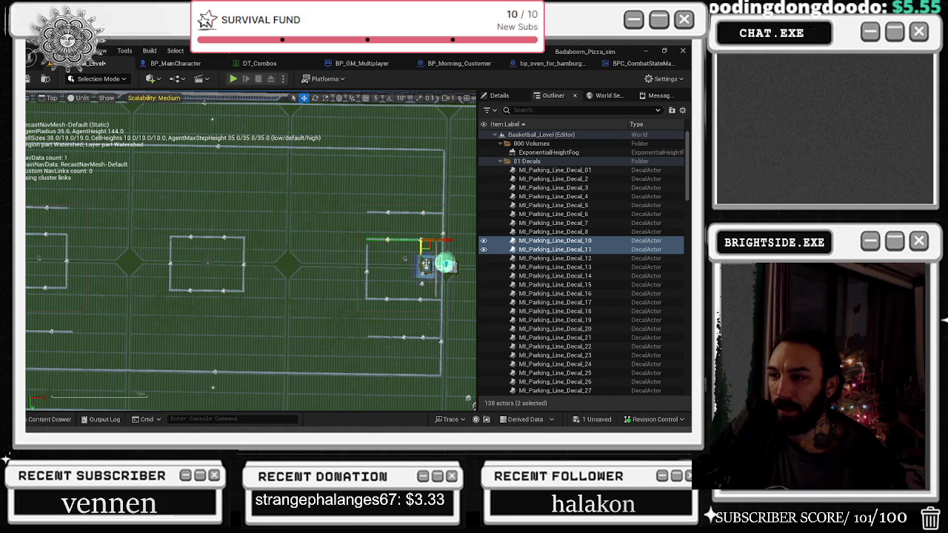
Cycle rotate, scale and move modes on the vertical parking-line decal Decal_35.
click(368, 272)
key(e)
key(r)
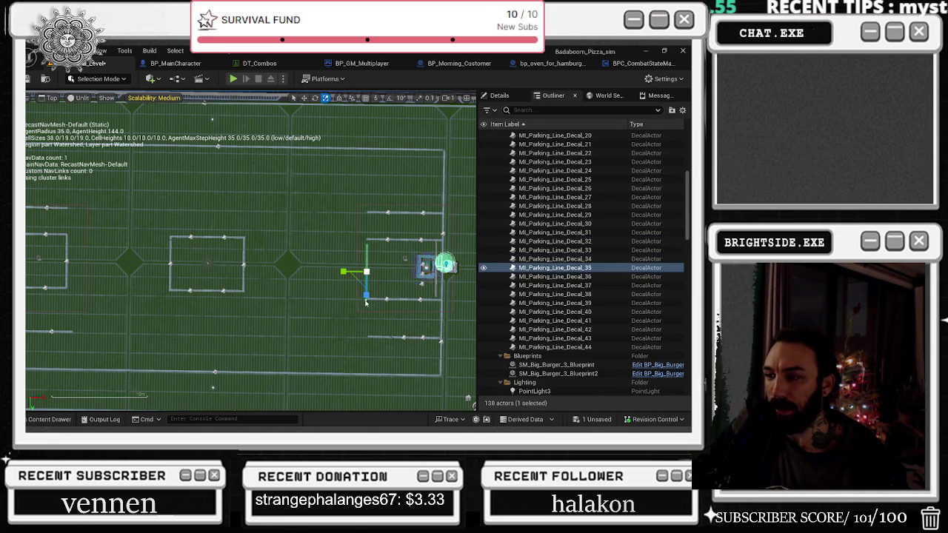
drag(356, 312, 453, 205)
key(w)
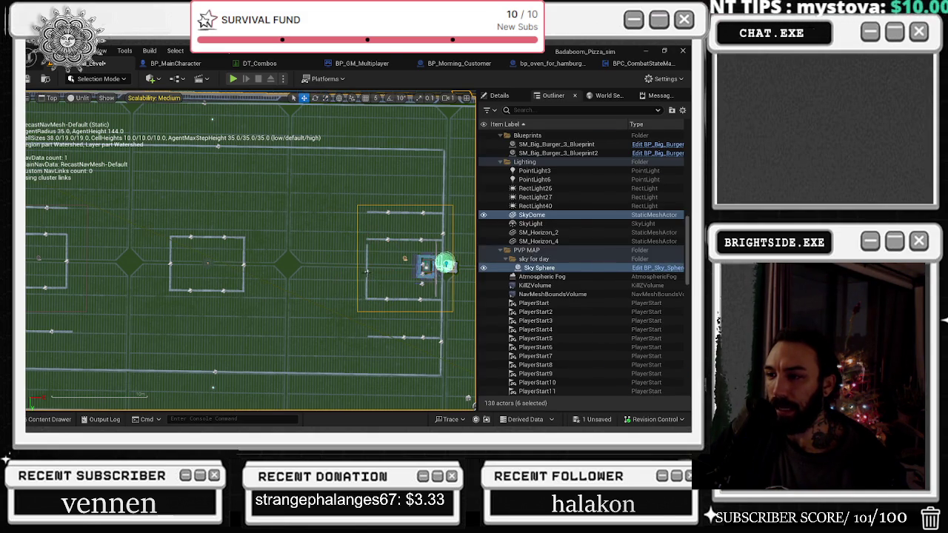
click(367, 271)
key(e)
key(r)
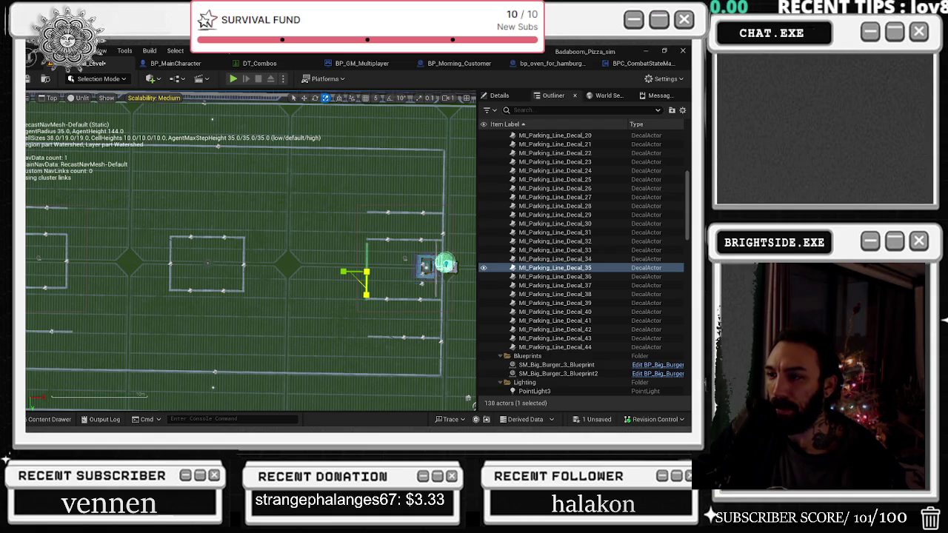
key(w)
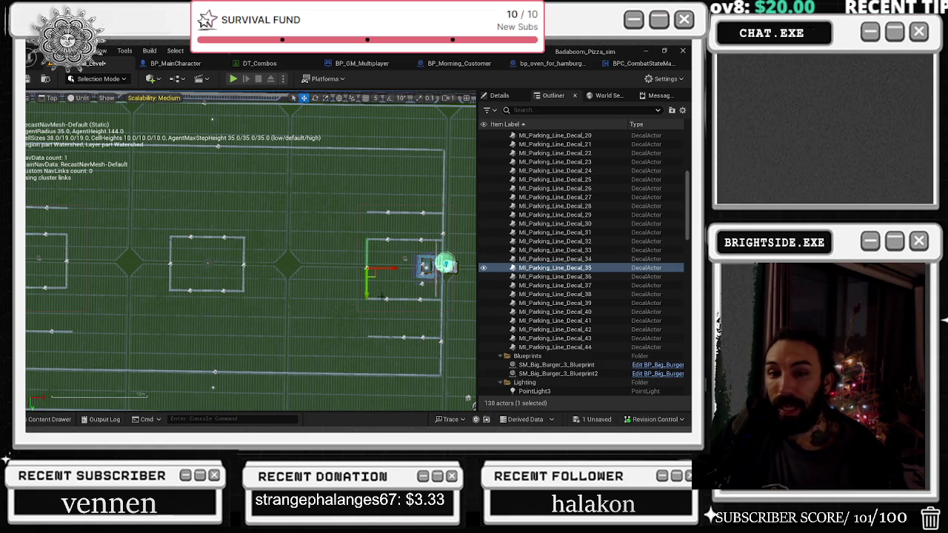
Recheck the vertical decal's scale, then reselect the SM_DiningTable actor.
click(390, 285)
scroll(348, 267, up, 5)
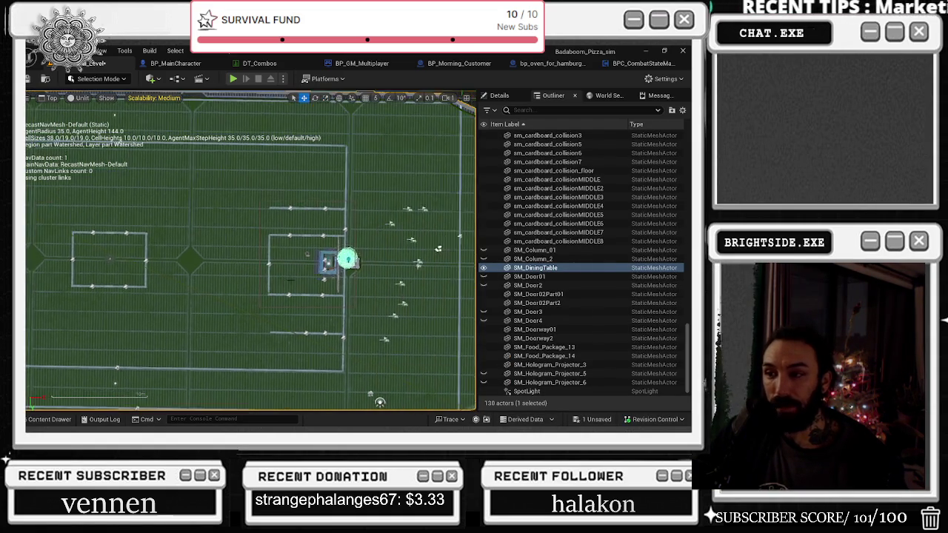
click(249, 249)
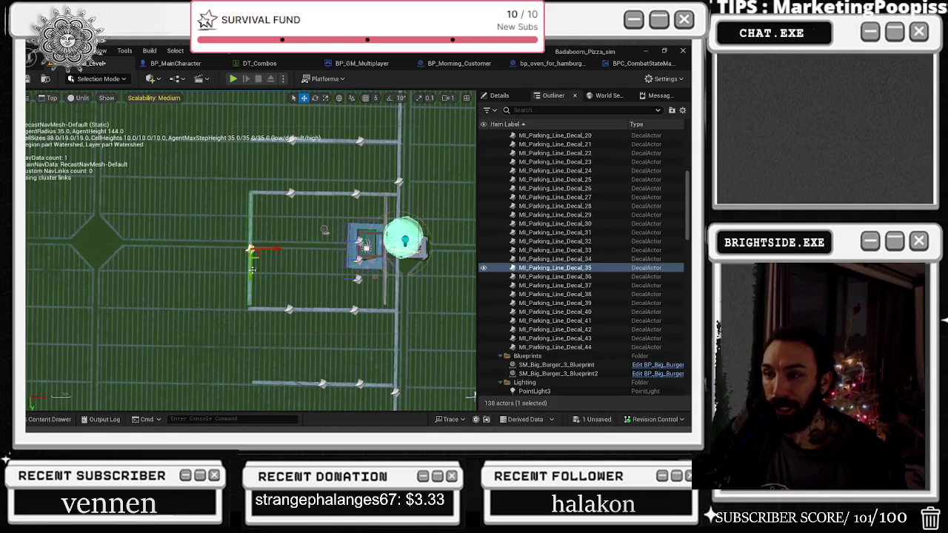
key(r)
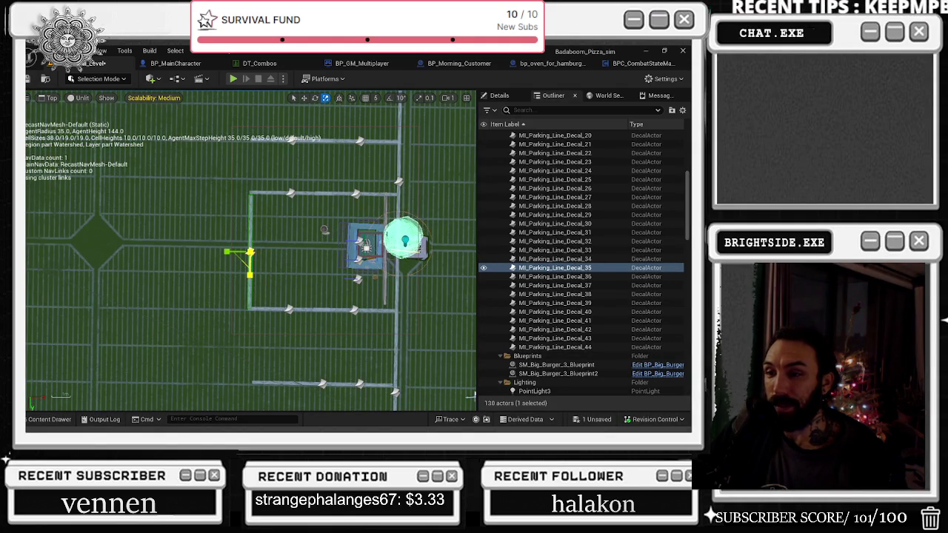
key(w)
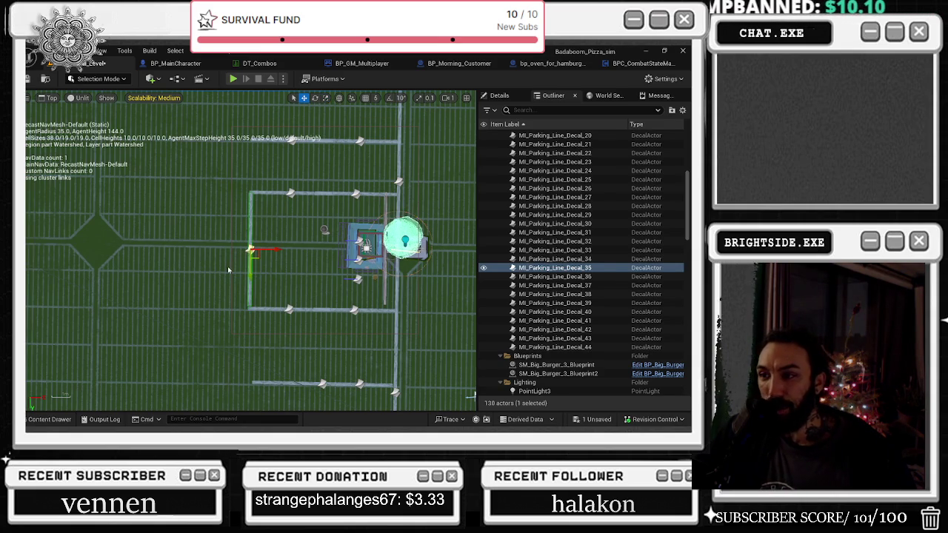
click(365, 244)
scroll(384, 249, down, 3)
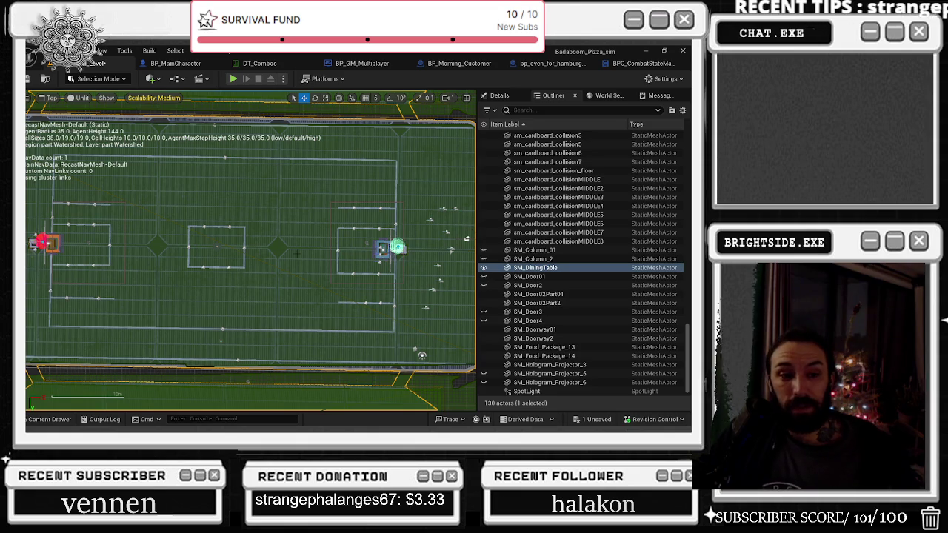
Save the unsaved Basketball_Level.
click(592, 419)
click(421, 339)
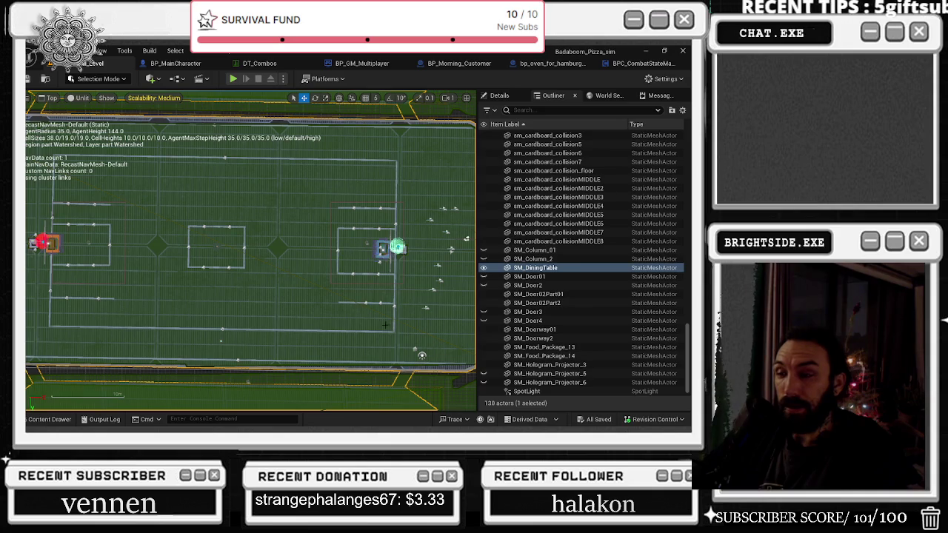
Run a Play In Editor test of the basketball match, then stop it with Esc.
drag(285, 278, 311, 287)
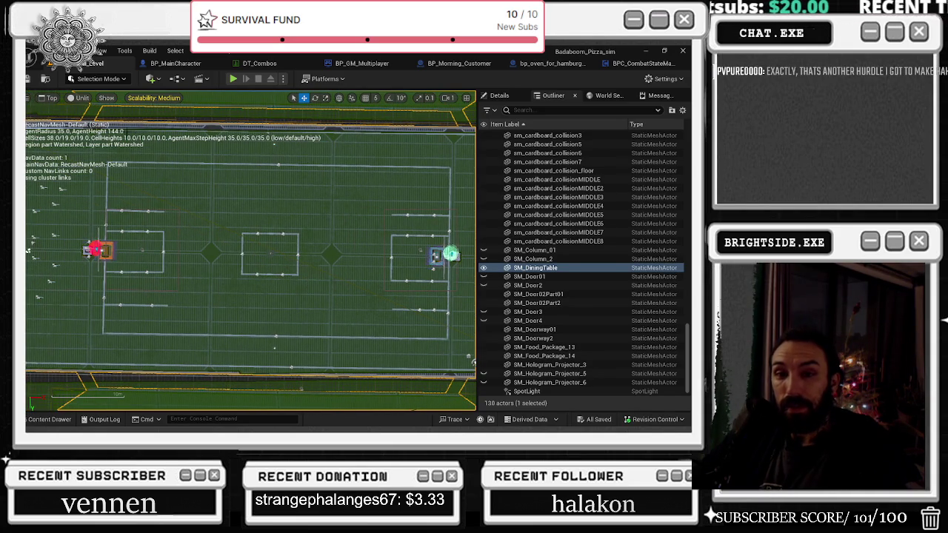
click(233, 79)
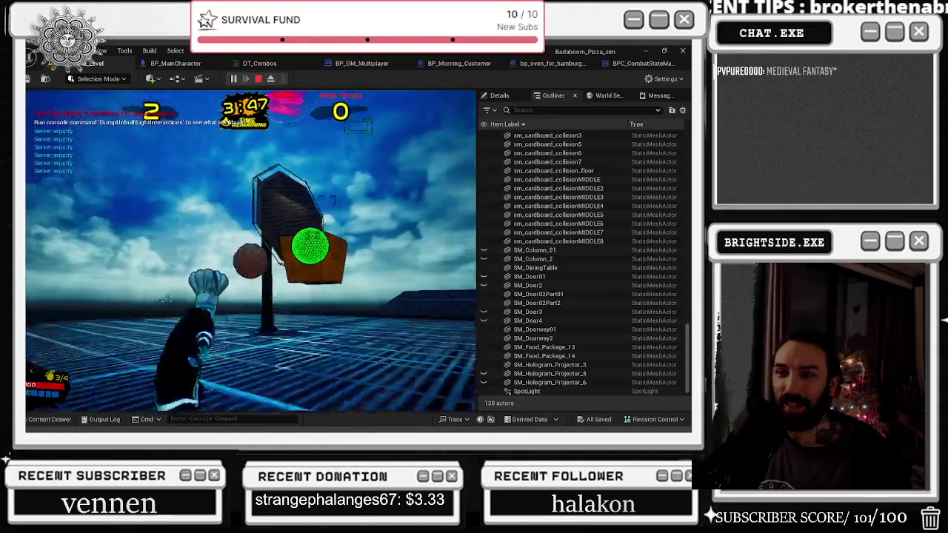
key(Escape)
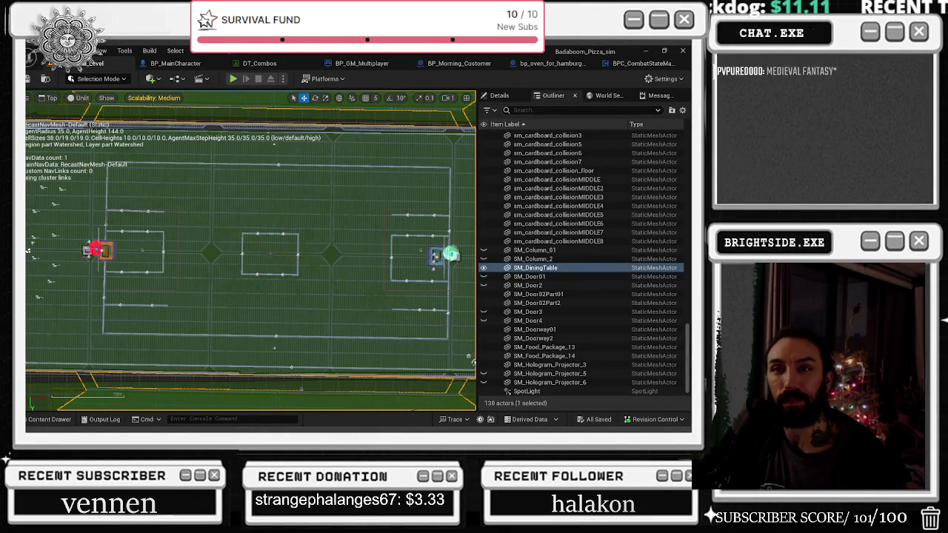
Open the Content Drawer at the top-level content, then close it again.
click(50, 419)
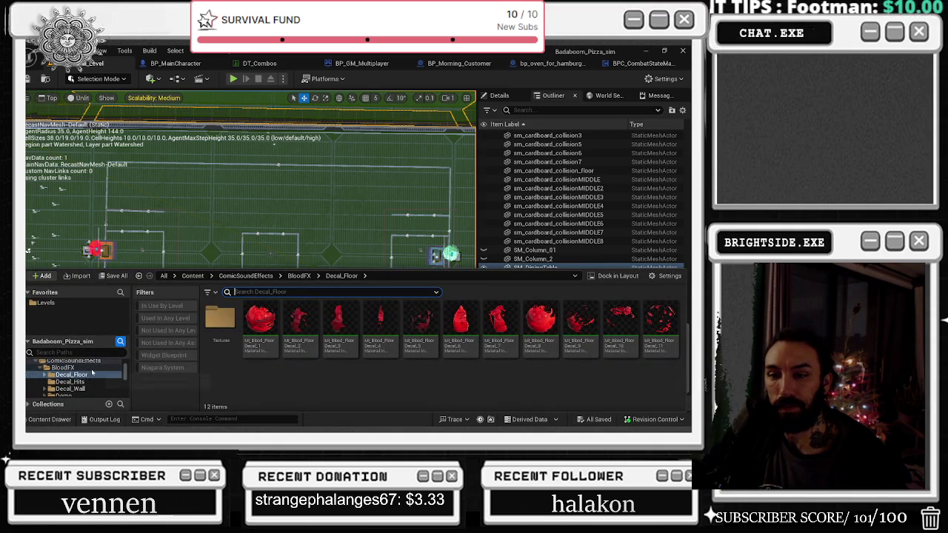
scroll(91, 369, up, 5)
click(41, 364)
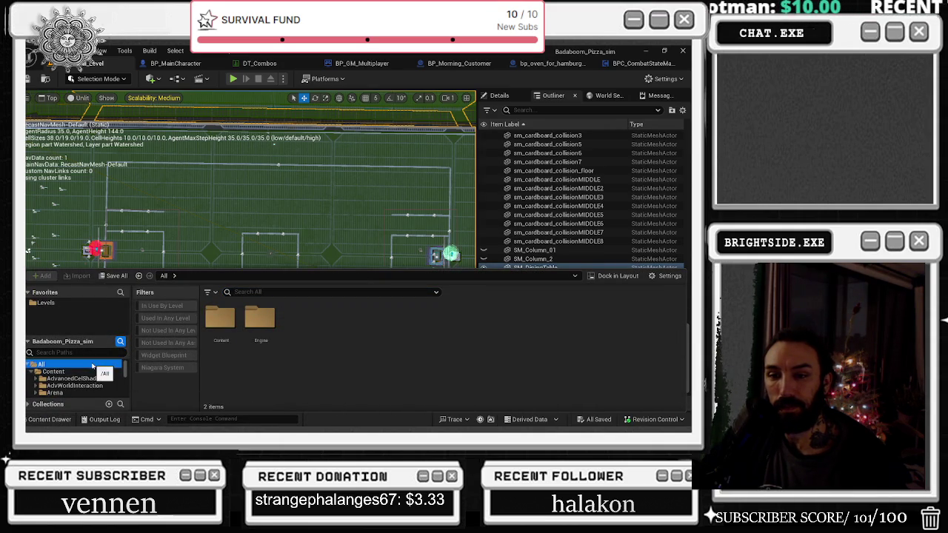
key(ctrl+space)
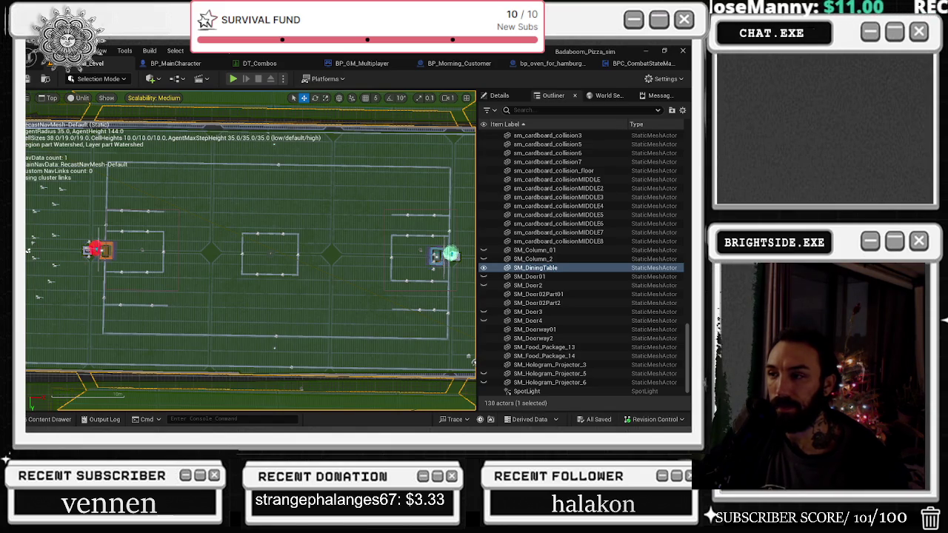
Nudge bp_Dunk_basketball_jump2 slightly and return to the BP_MainCharacter graph.
click(179, 211)
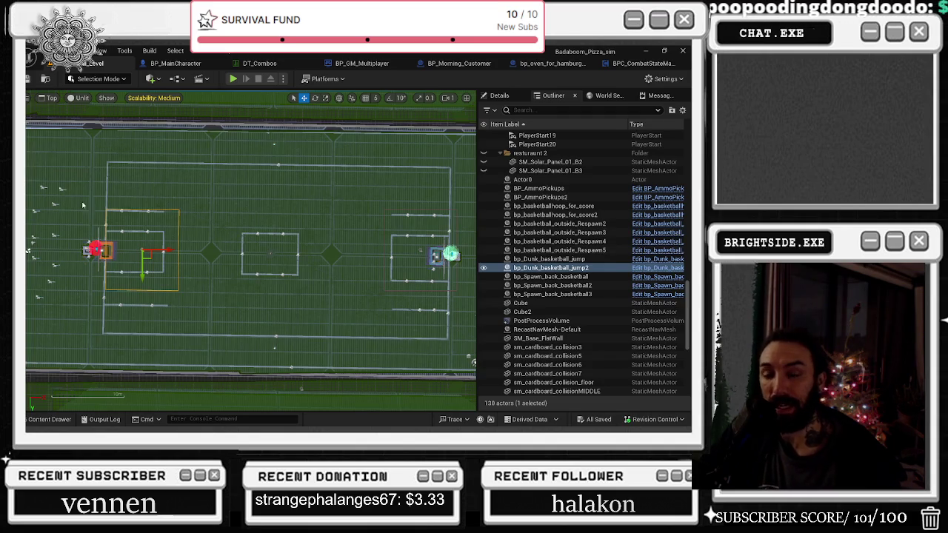
drag(143, 267, 144, 277)
key(ctrl+Tab)
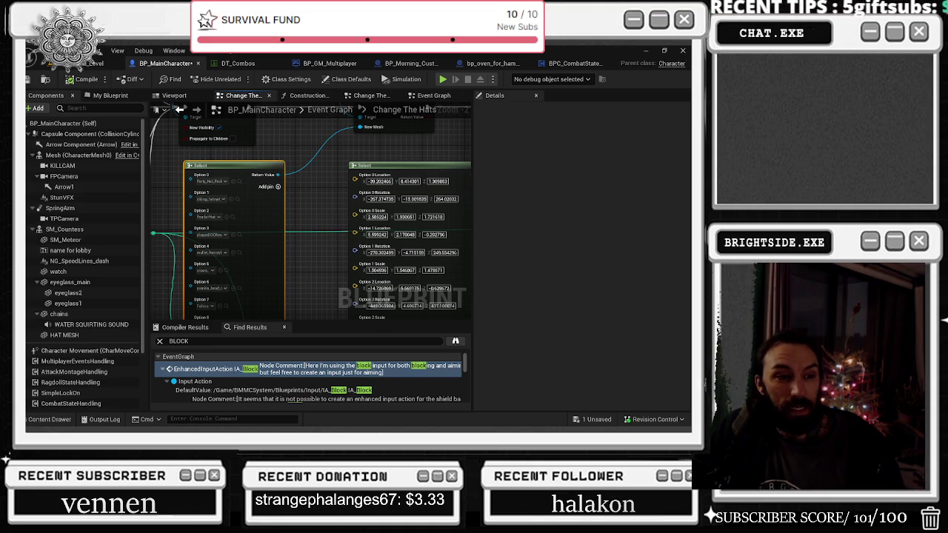
Switch from the Unreal editor to the browser showing Discord general-chat.
key(alt+Tab)
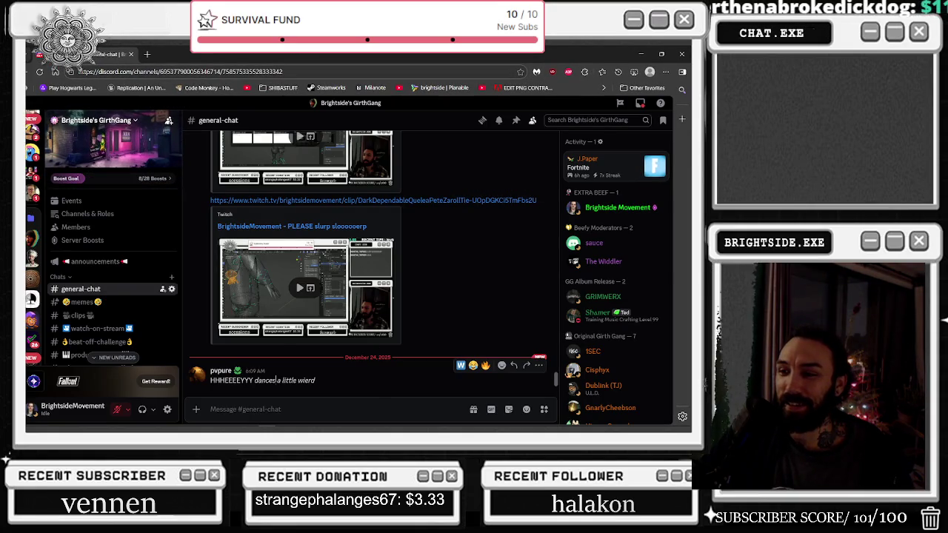
React to the latest general-chat message with a W.
right_click(222, 380)
click(340, 176)
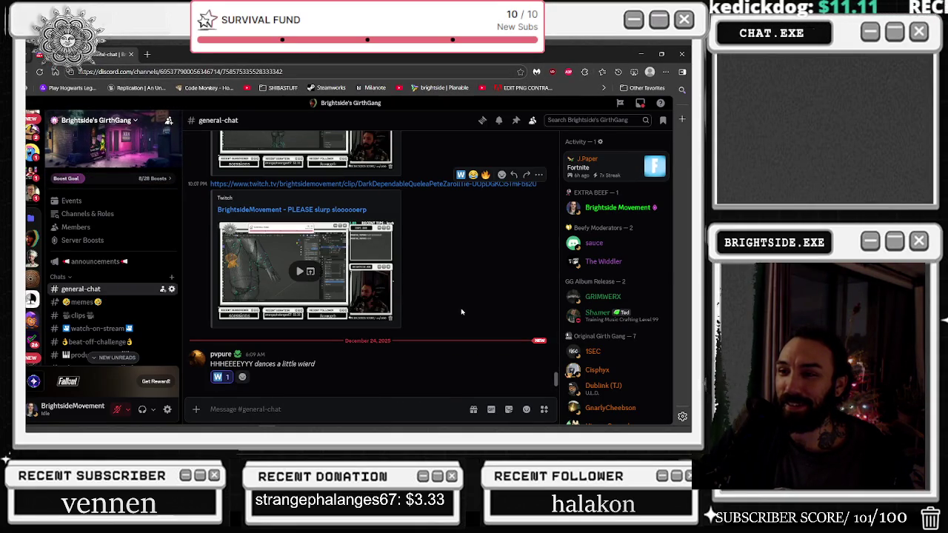
scroll(451, 307, up, 3)
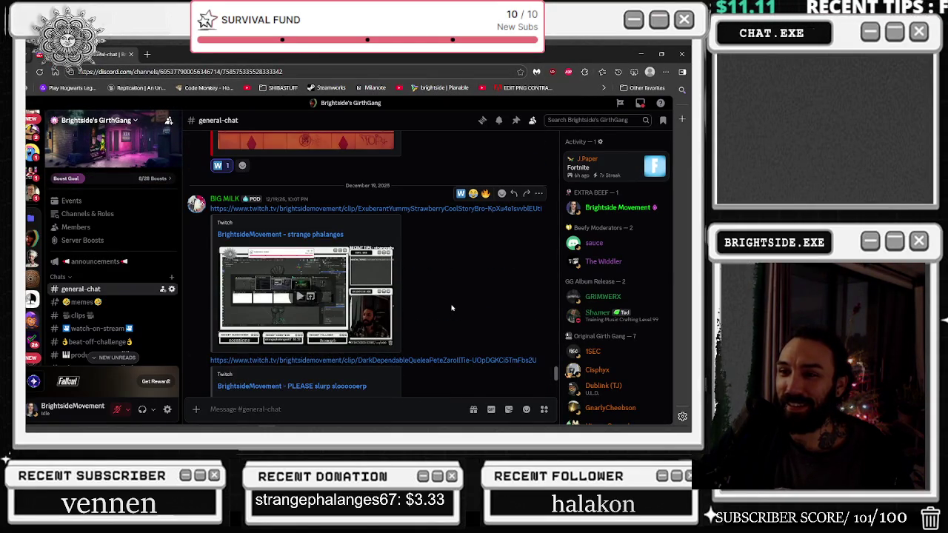
scroll(452, 308, down, 1)
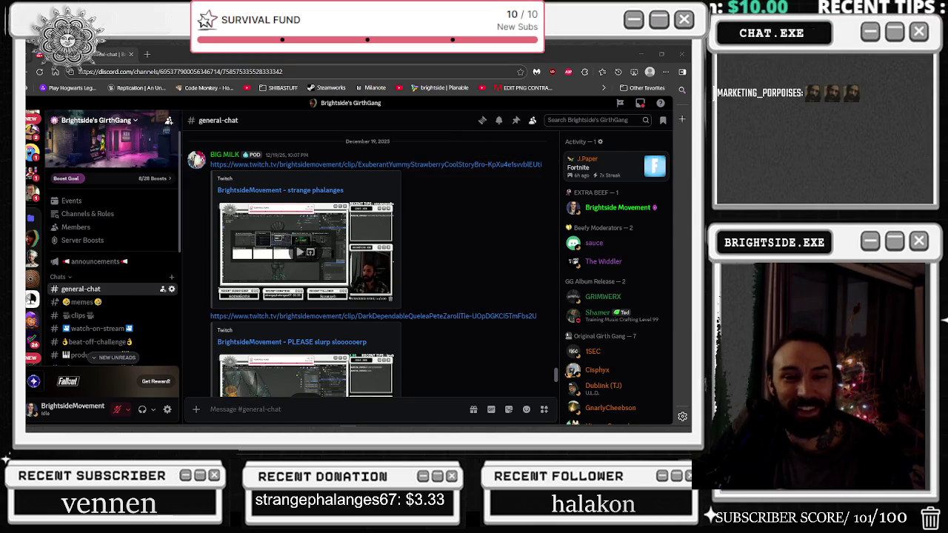
Search the web for 'TWITCH' from the address bar.
click(185, 71)
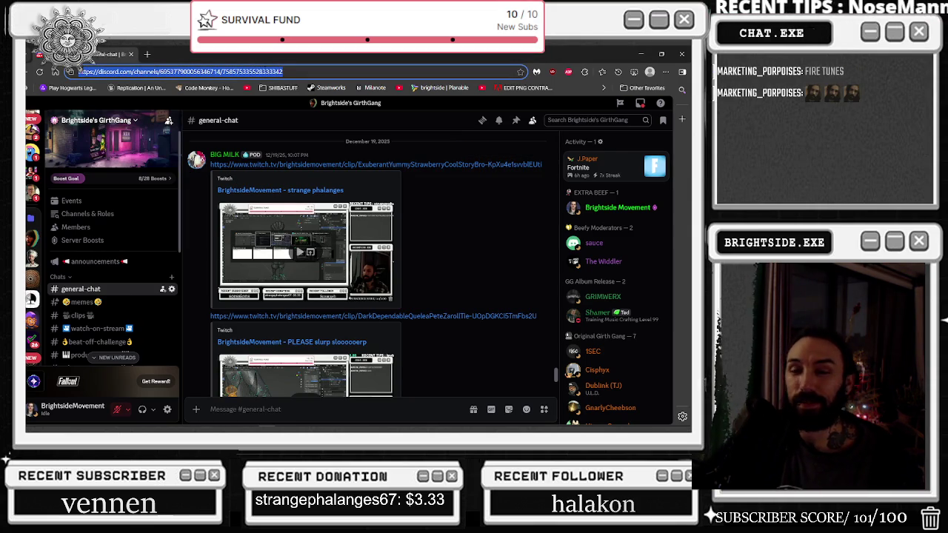
text(DIS)
key(BackSpace)
key(BackSpace)
key(BackSpace)
text(TWITCH)
key(Return)
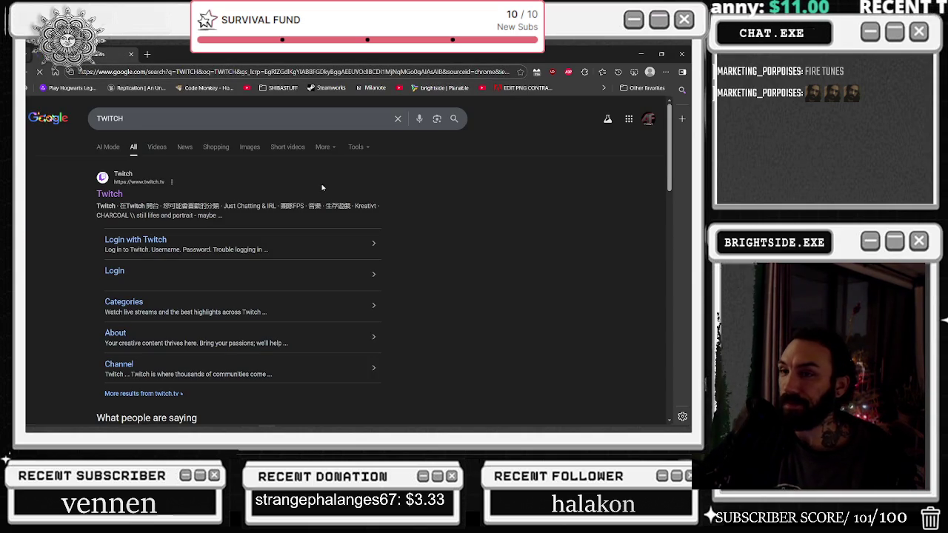
Open Twitch, go to your own channel, and post the Discord invite in stream chat.
click(117, 194)
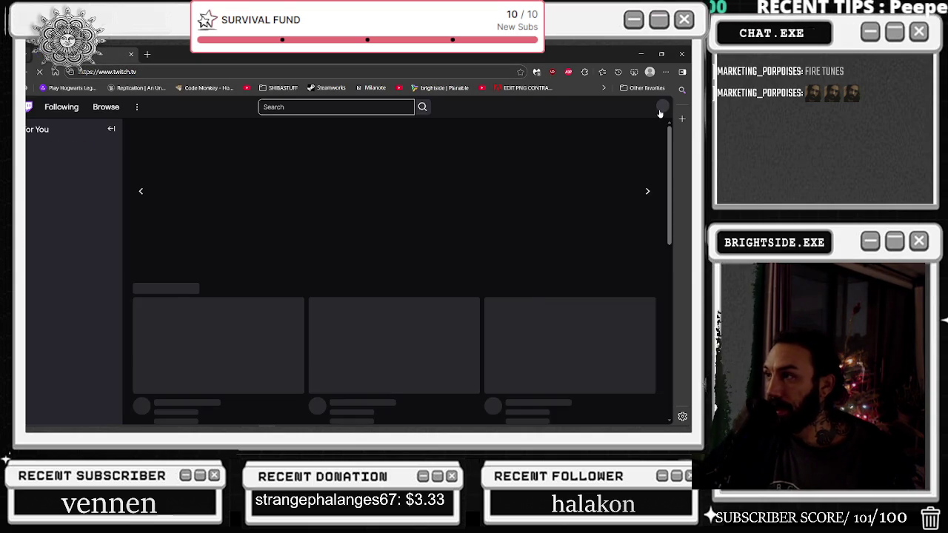
click(662, 107)
click(604, 153)
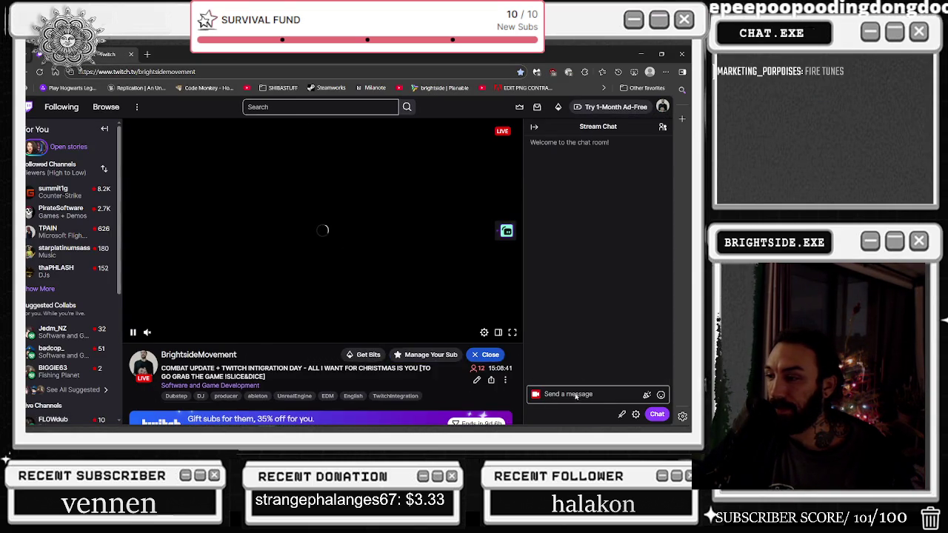
key(Return)
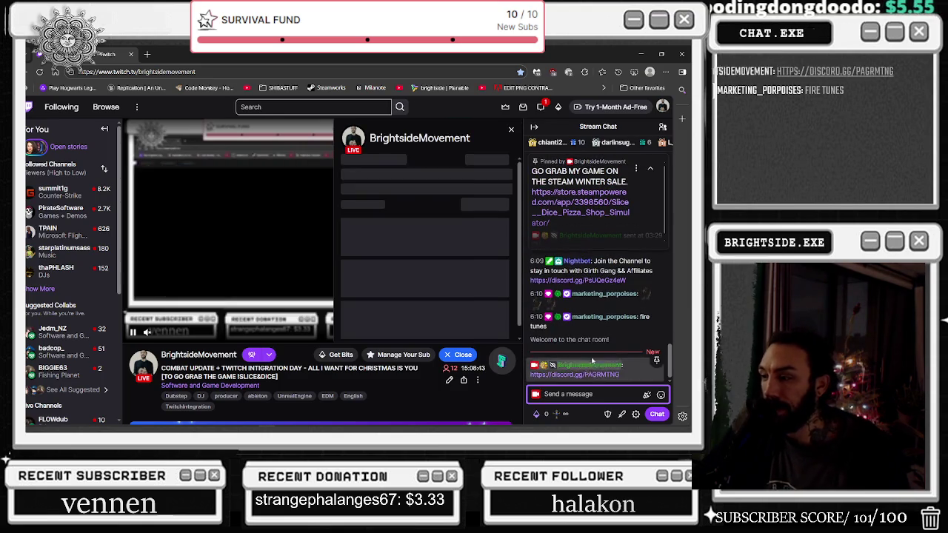
key(Escape)
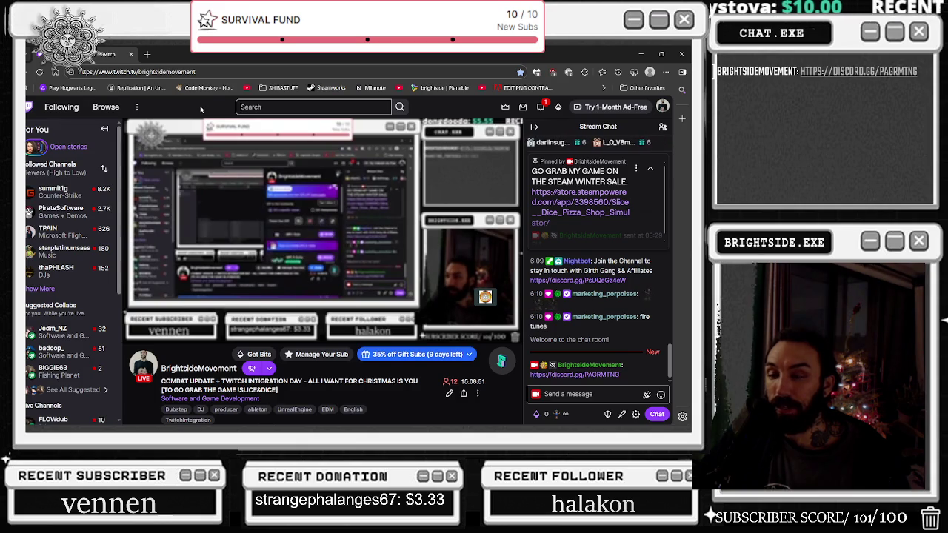
Search Twitch for the fellow streamer's channel.
click(243, 107)
text(FT)
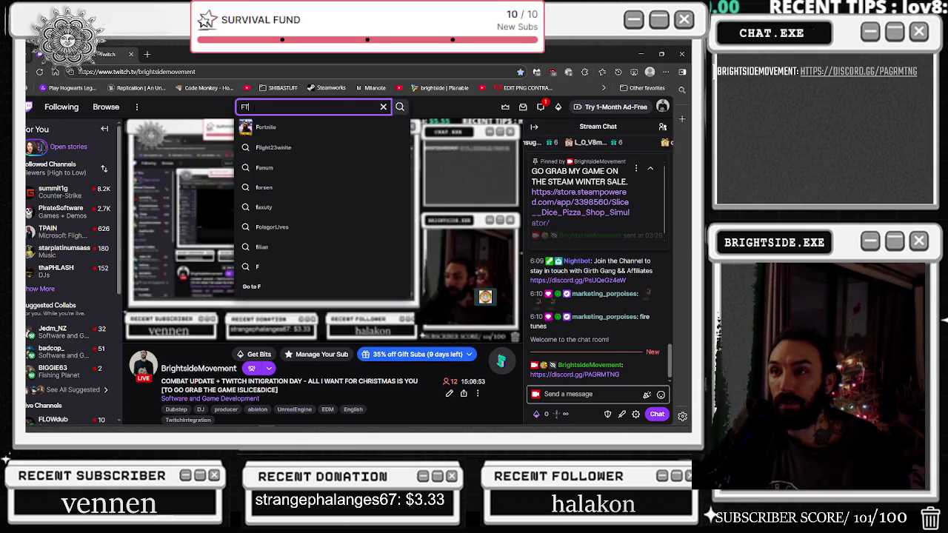
key(BackSpace)
text(RACTAL)
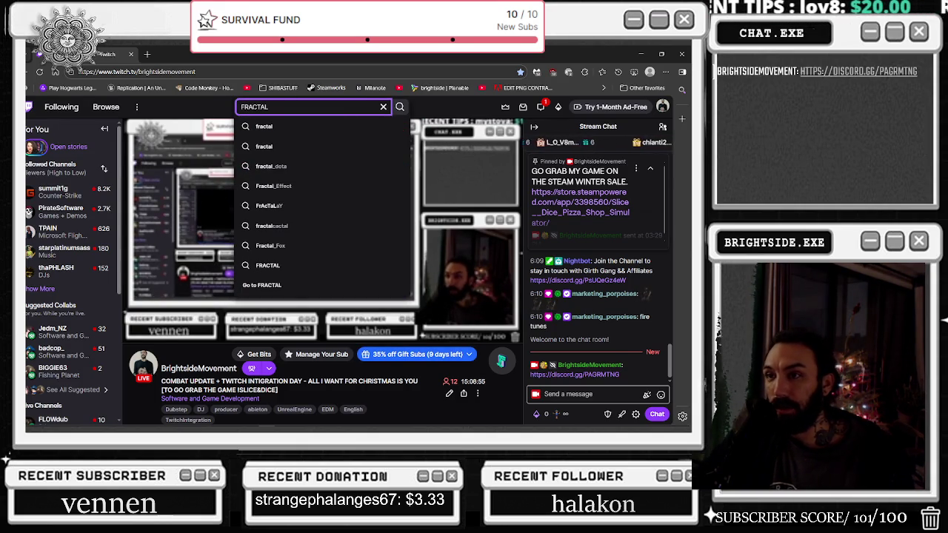
text(_GROVE)
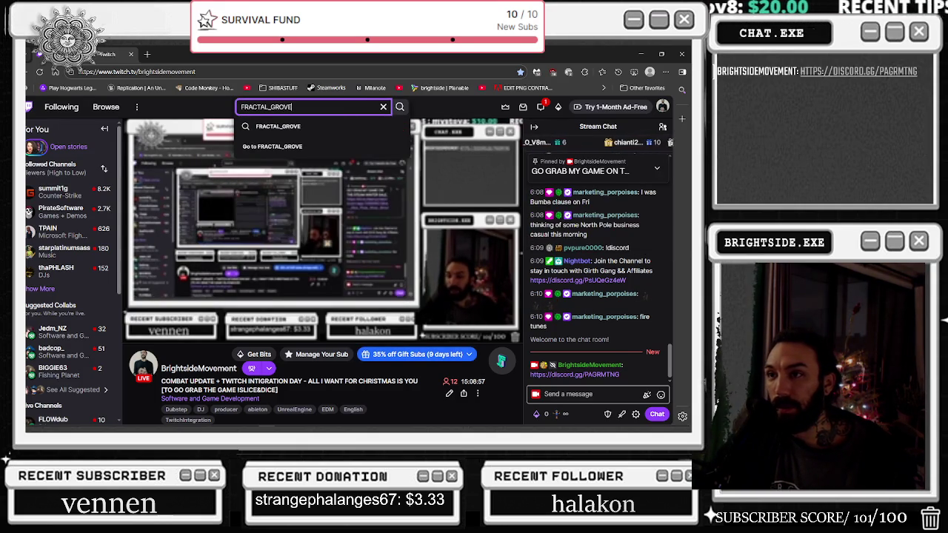
Send a /SHOUTOUT command for that streamer's channel in chat, correcting the handle.
click(568, 393)
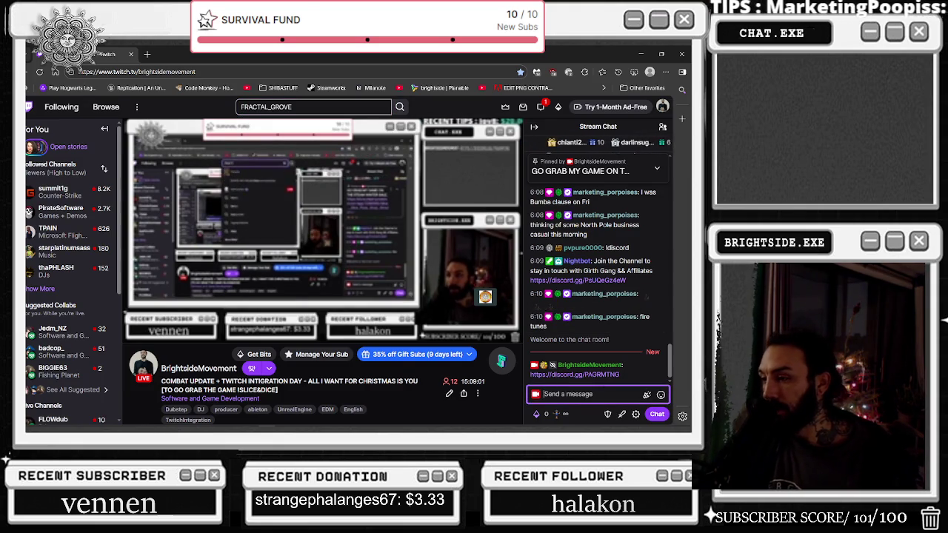
text(/SHOUTOUT @FR)
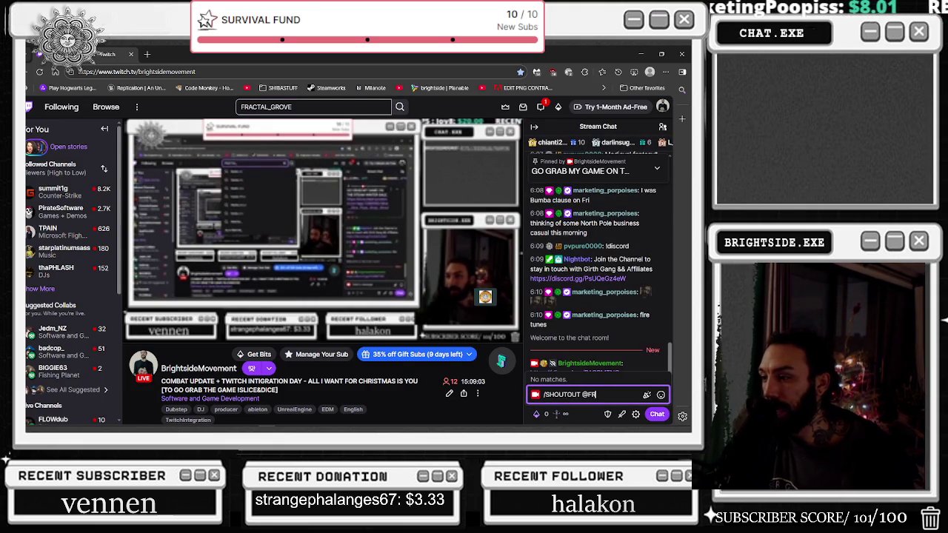
text(ACTALG)
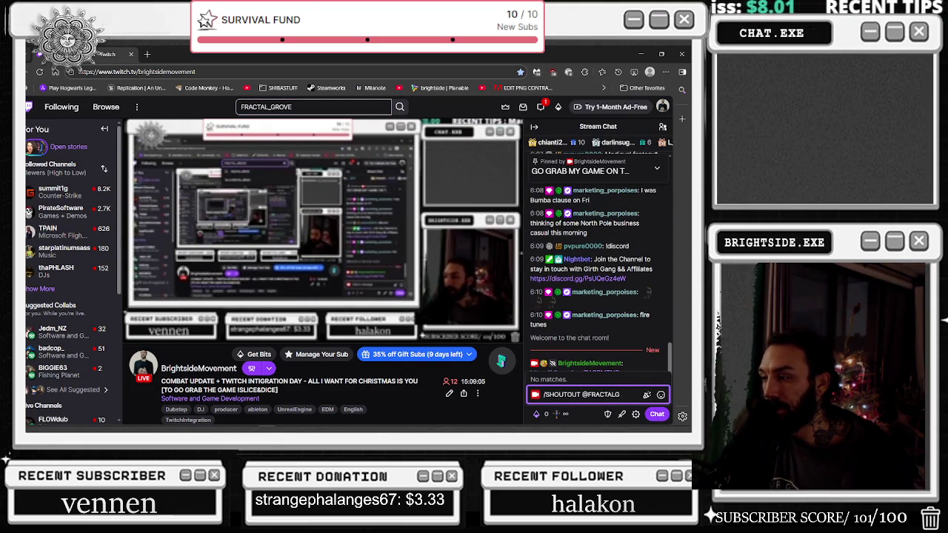
key(BackSpace)
text(_GROVE)
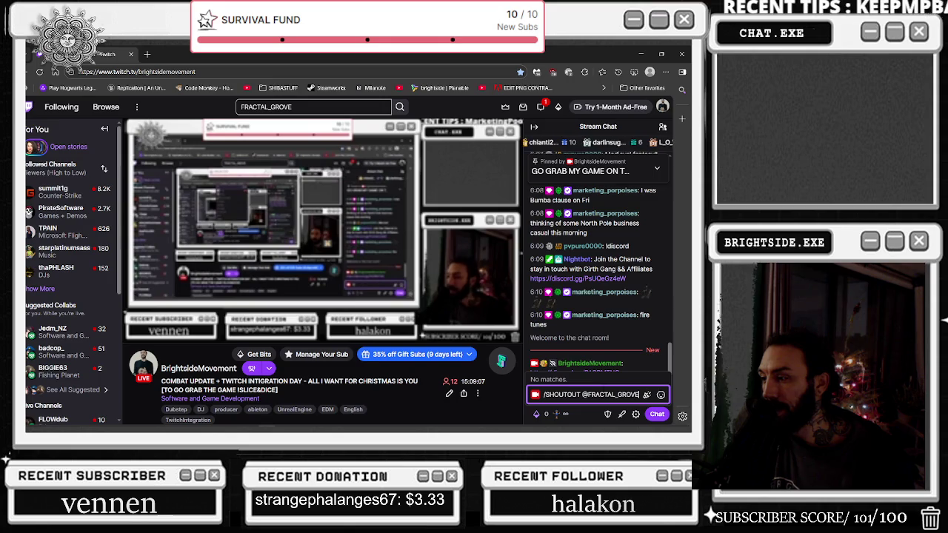
key(Return)
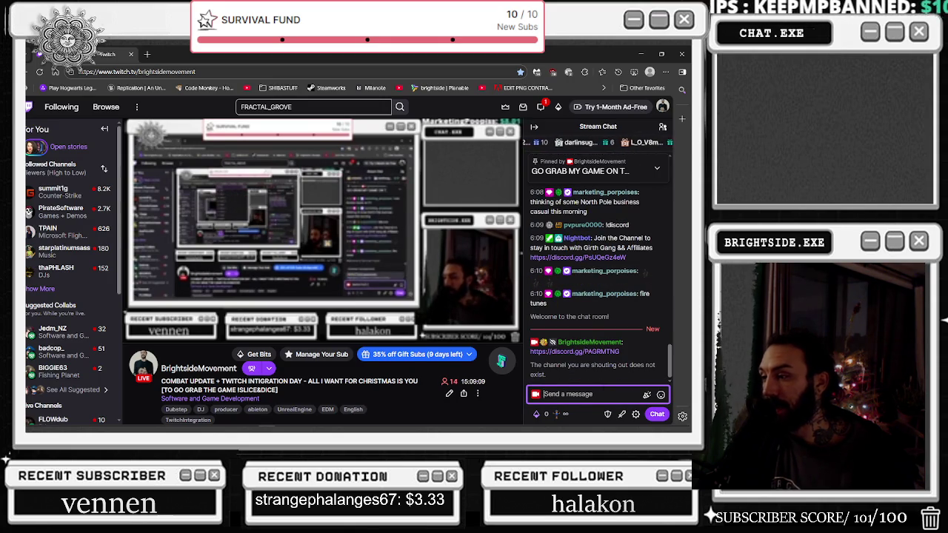
text(/SHO)
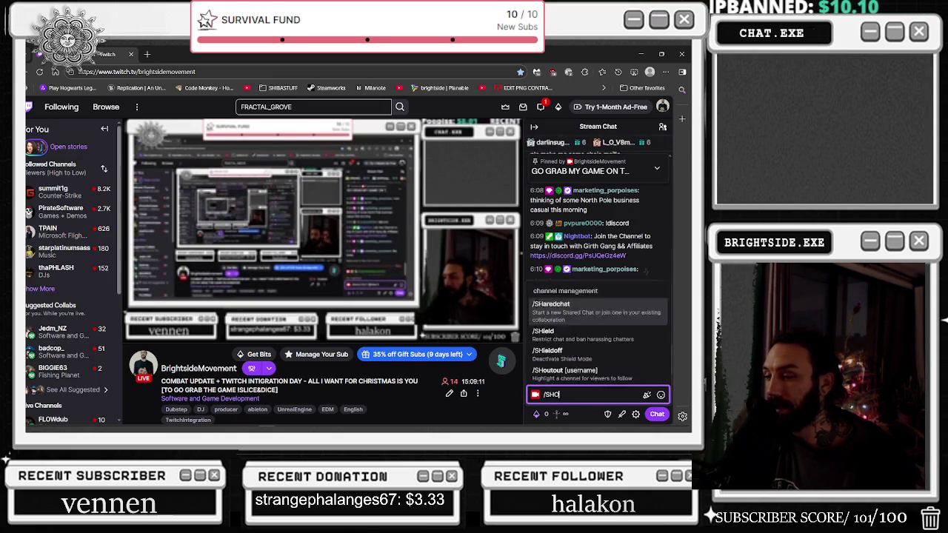
text(UTOUT )
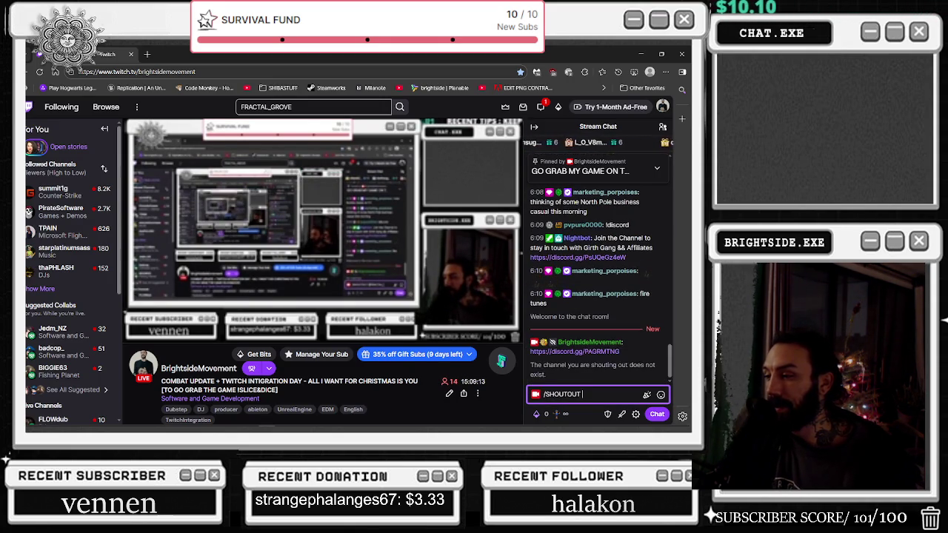
text(FRAC)
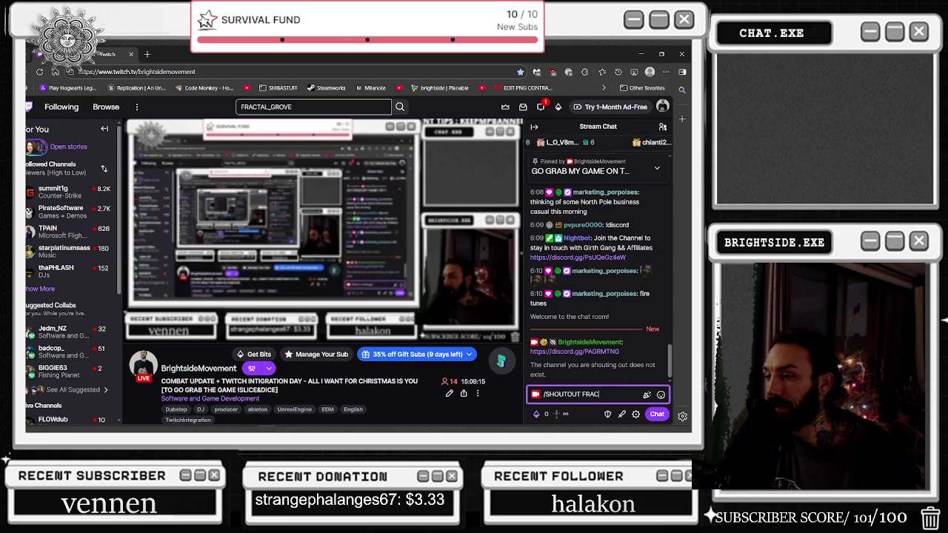
text(TAL_GROVE)
key(Return)
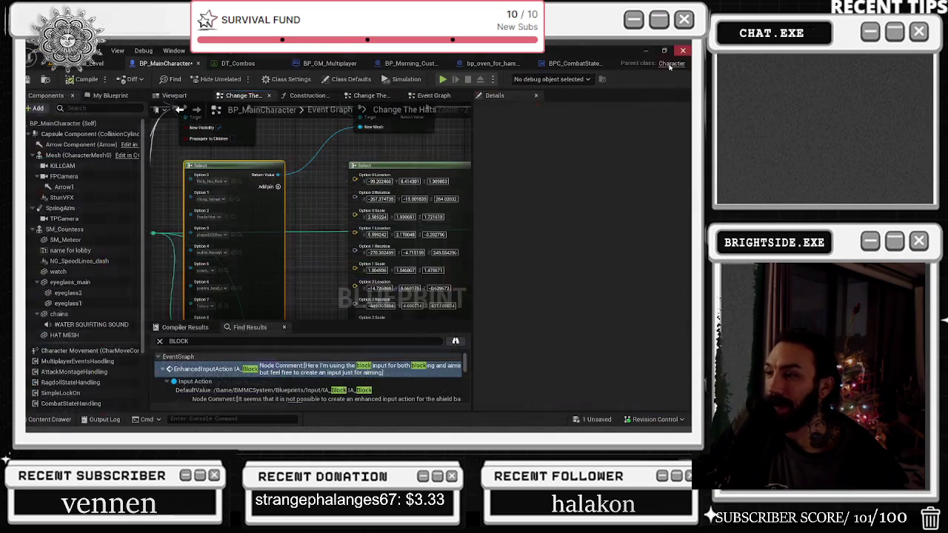
Back in Unreal, save the blueprint and level, clear the BLOCK search, then open the level editor.
click(681, 54)
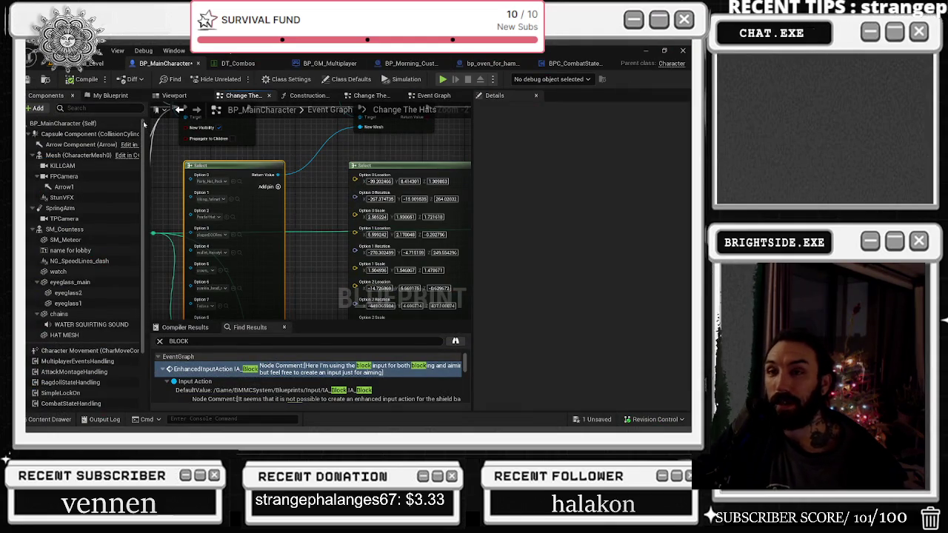
click(30, 80)
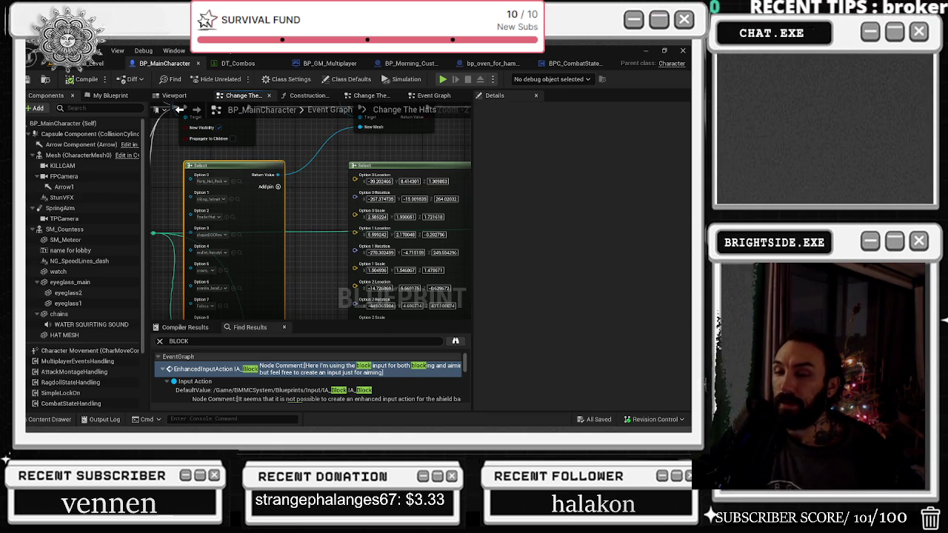
click(158, 343)
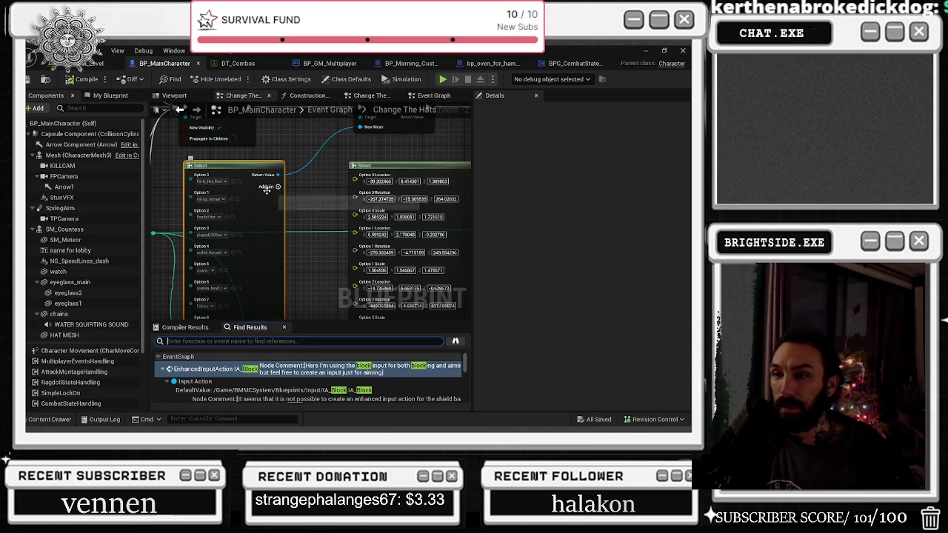
drag(319, 161, 404, 168)
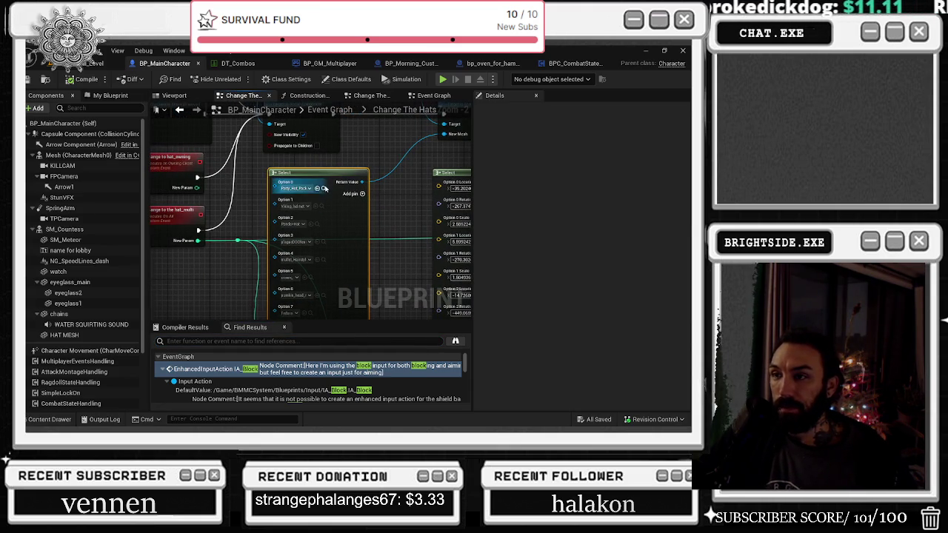
drag(313, 175, 278, 148)
click(95, 63)
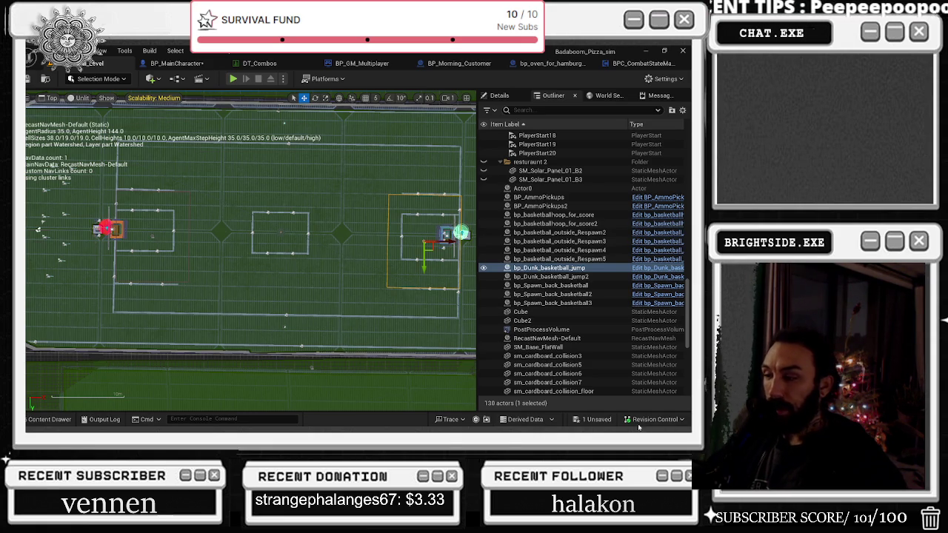
Save the unsaved asset via Save Selected, then save BP_MainCharacter with Ctrl+S.
click(592, 419)
click(422, 341)
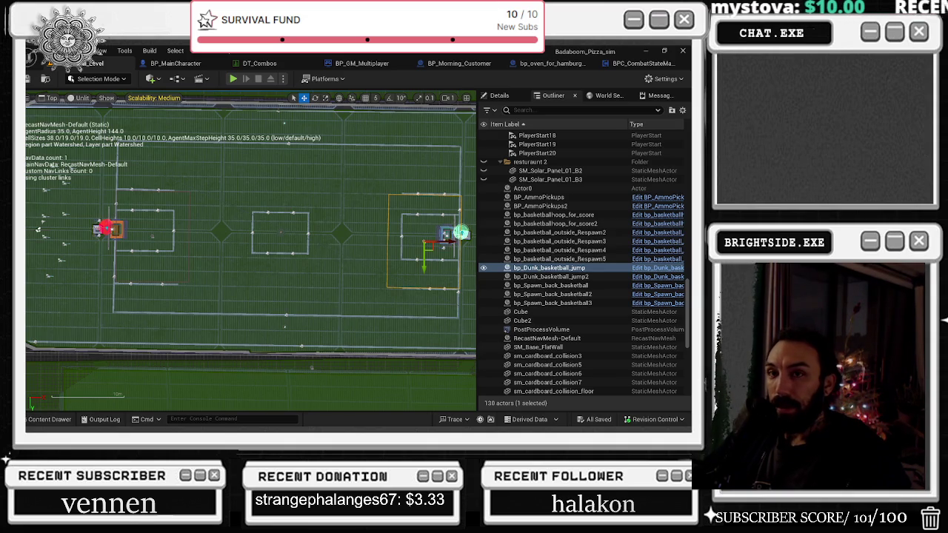
click(181, 65)
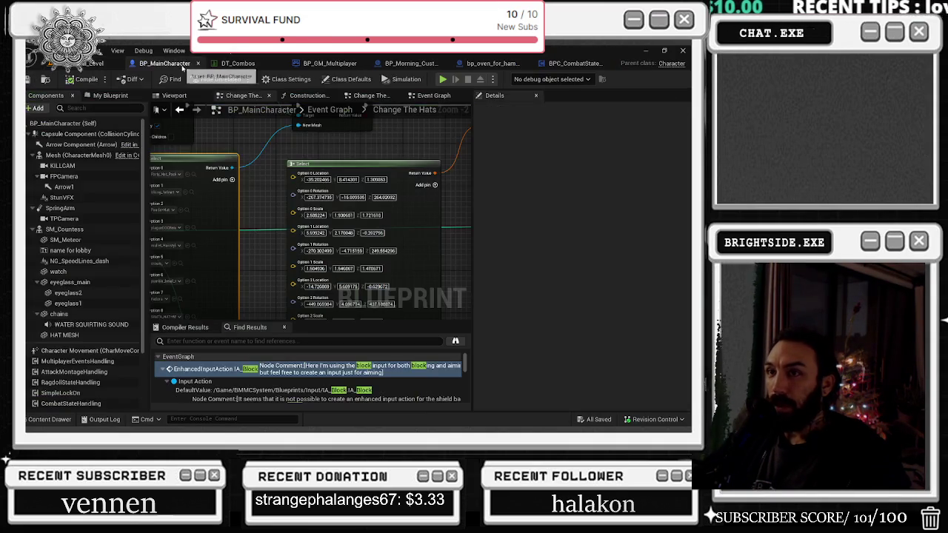
scroll(281, 157, down, 3)
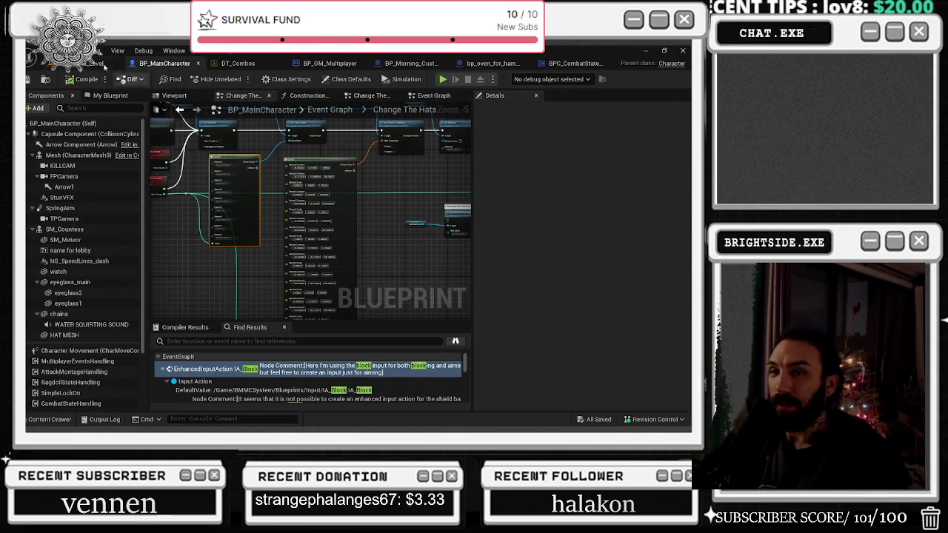
key(ctrl+s)
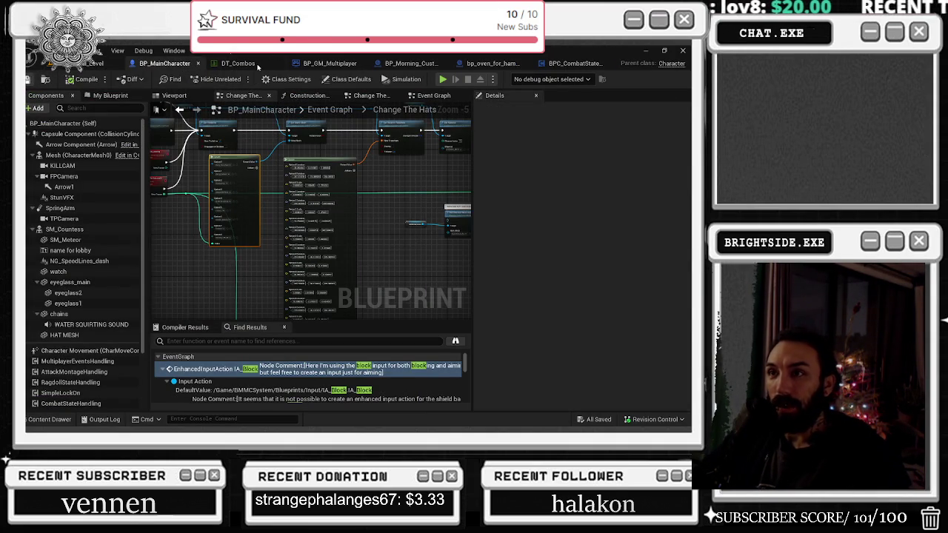
Look through DT_Combos, BP_GM_Multiplayer and BP_Morning_Customer, then return to the level's content browser.
click(256, 65)
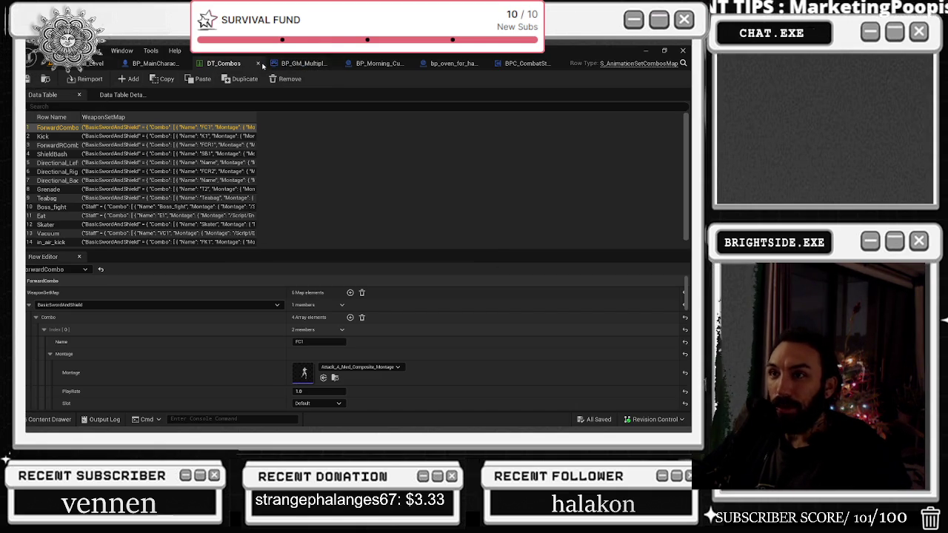
click(309, 65)
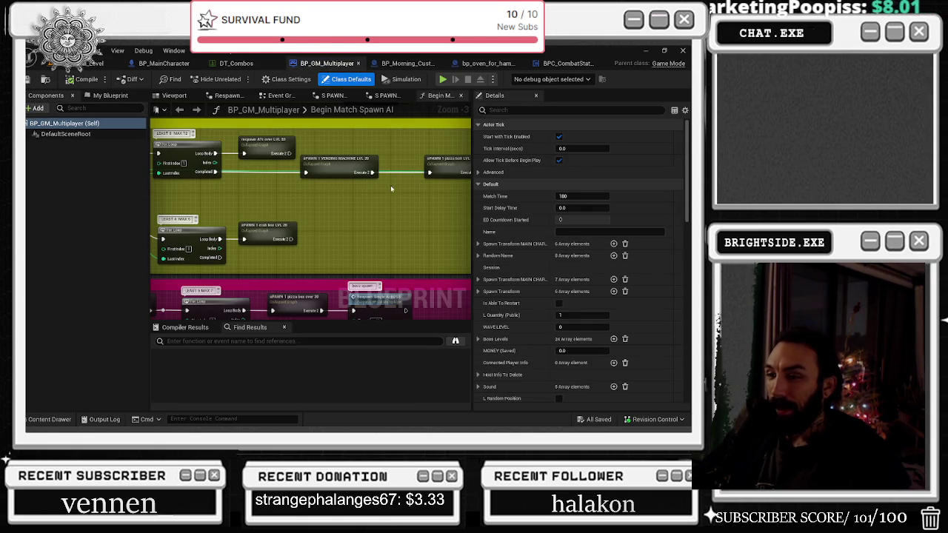
click(430, 63)
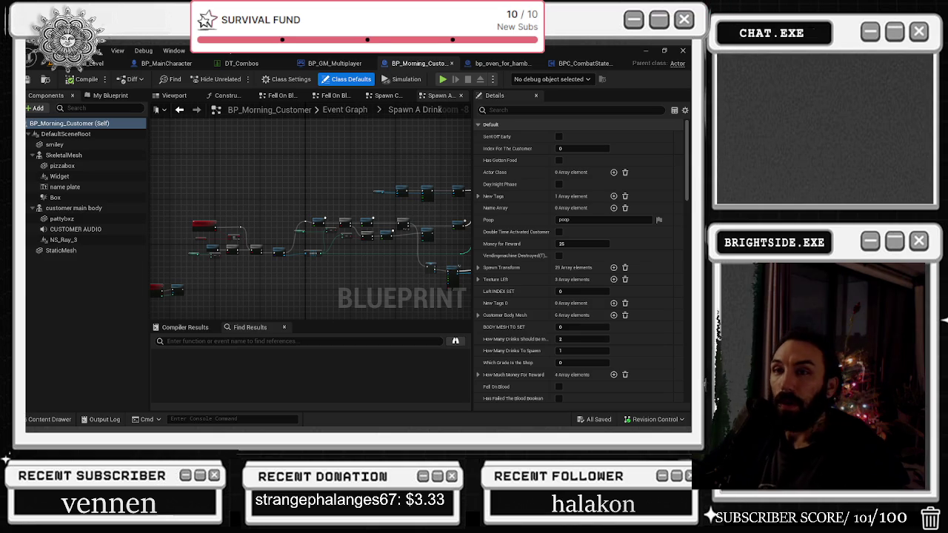
key(ctrl+Tab)
click(37, 419)
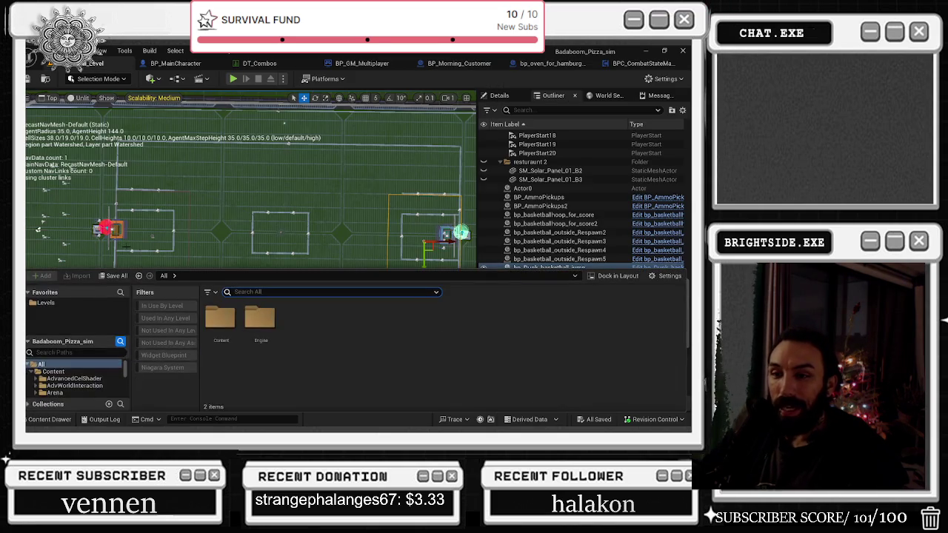
Load the Demonstration level from the Levels folder and start Play In Editor.
click(85, 304)
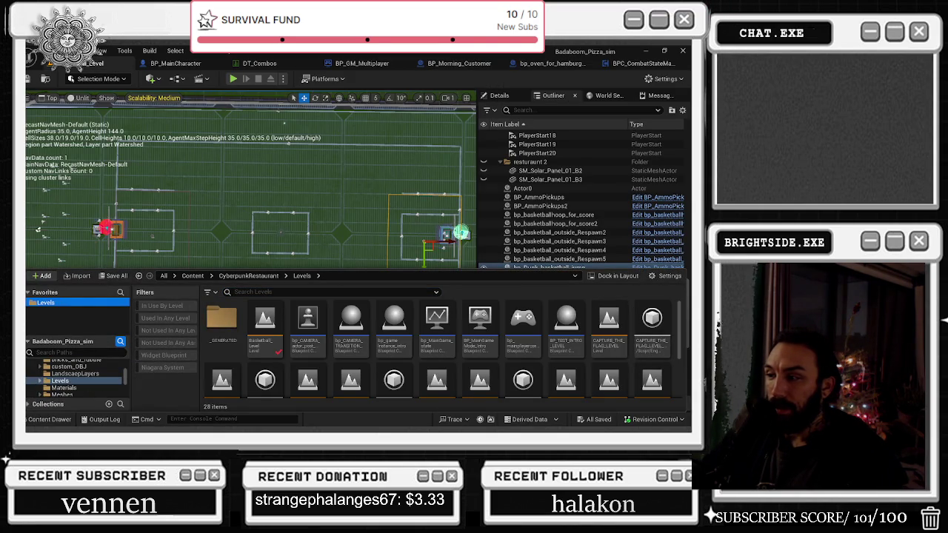
scroll(226, 355, down, 1)
double_click(226, 355)
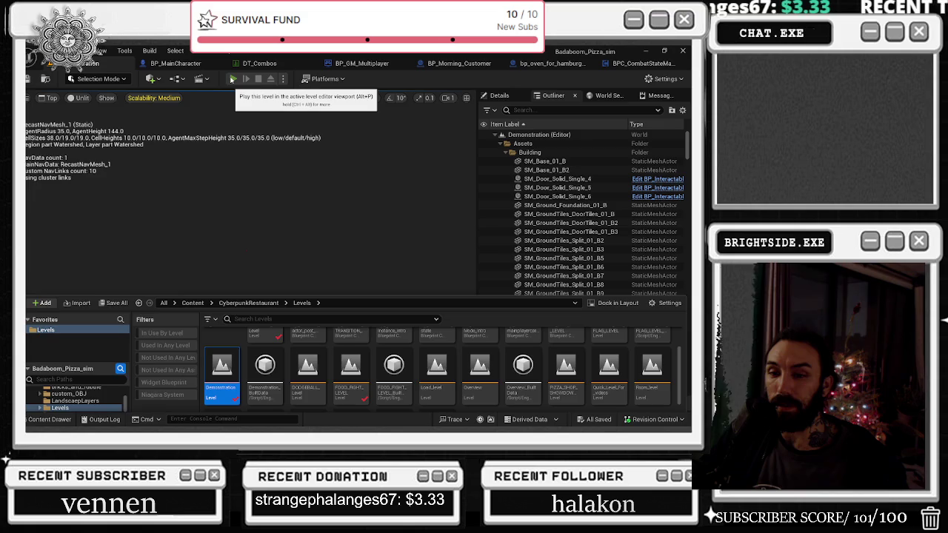
click(232, 79)
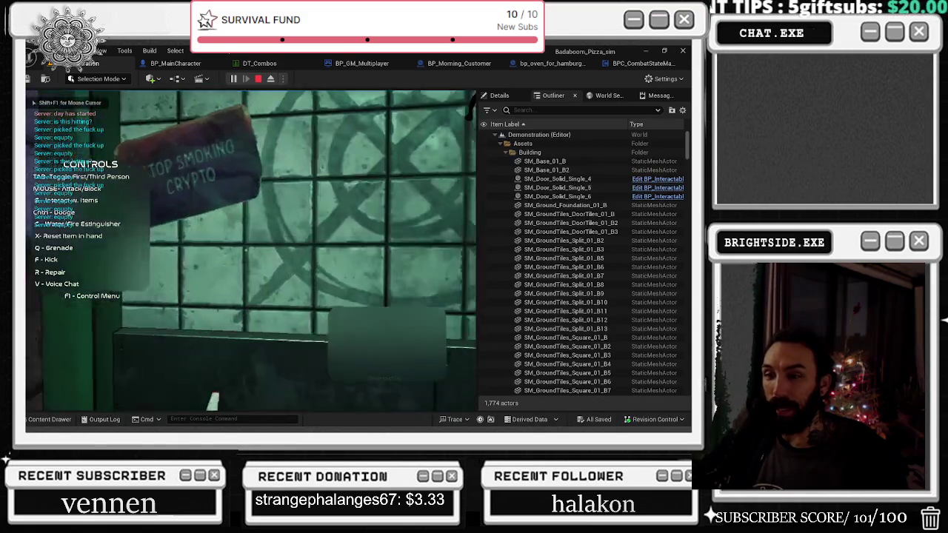
Run the chef around the desert in third-person view, then stop the session with Escape.
key(Tab)
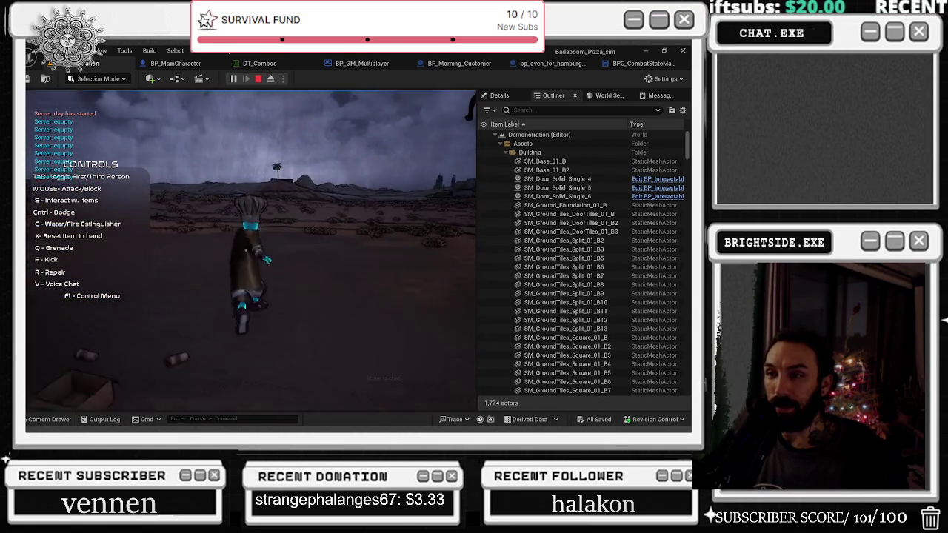
key(F1)
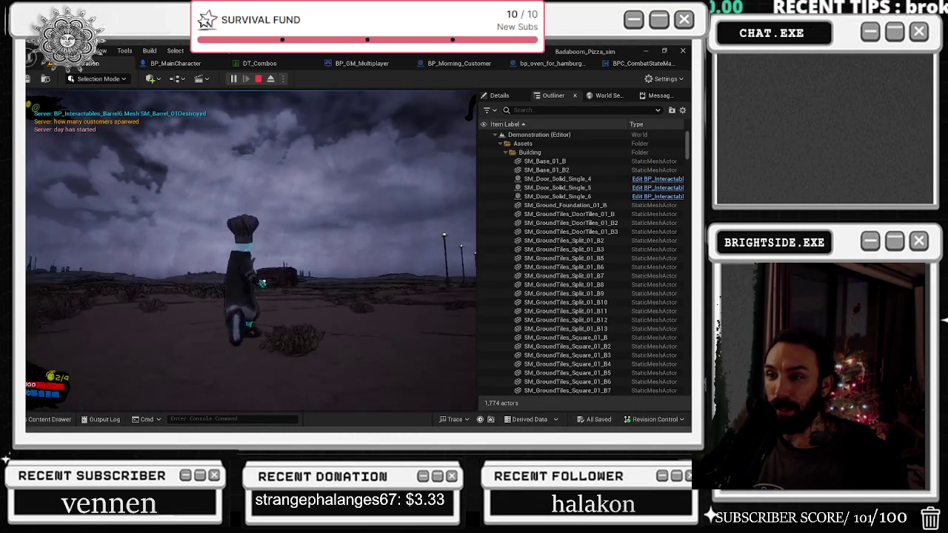
key(w)
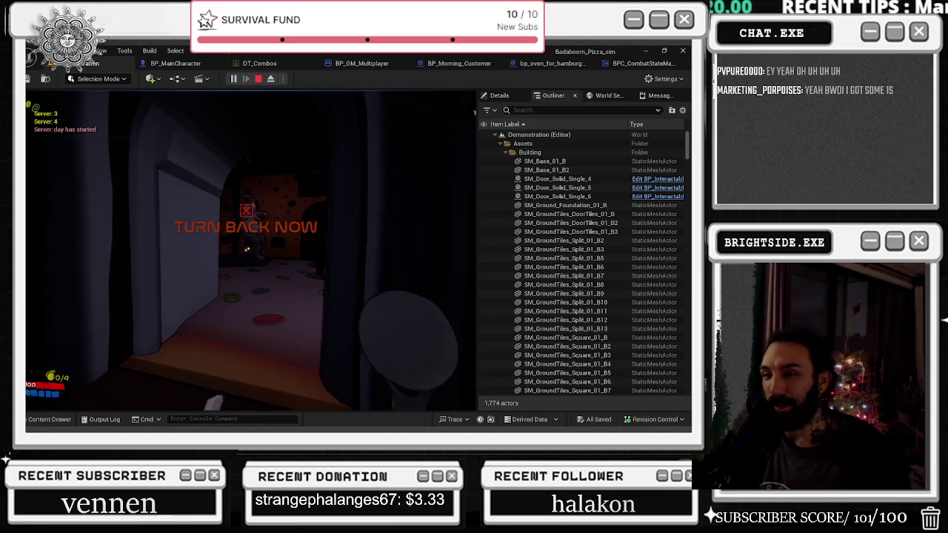
key(Escape)
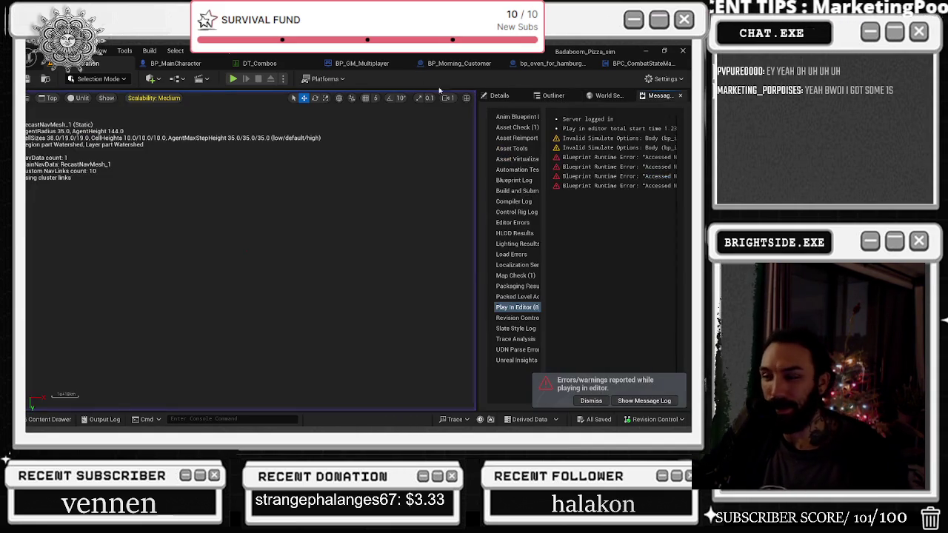
Switch from the Content Drawer back to the BP_MainCharacter blueprint tab.
click(50, 419)
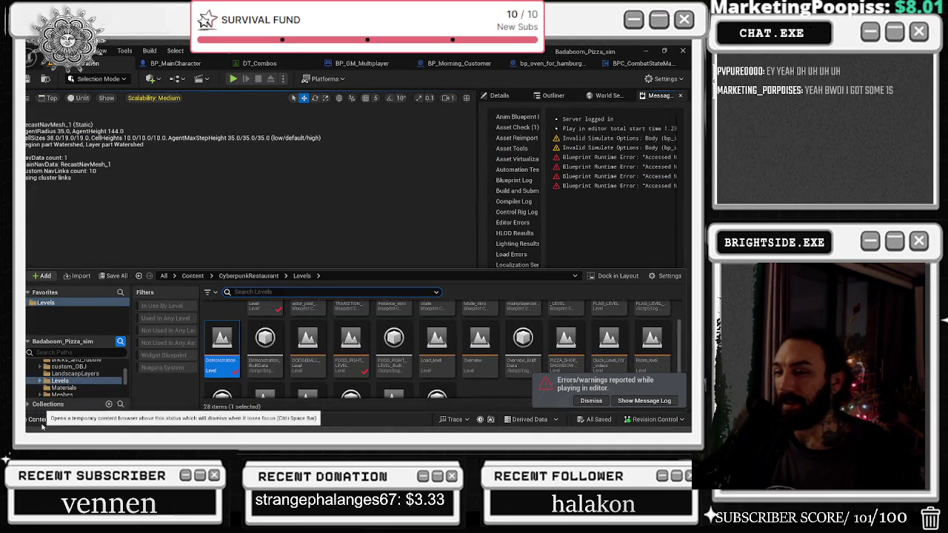
scroll(268, 320, up, 2)
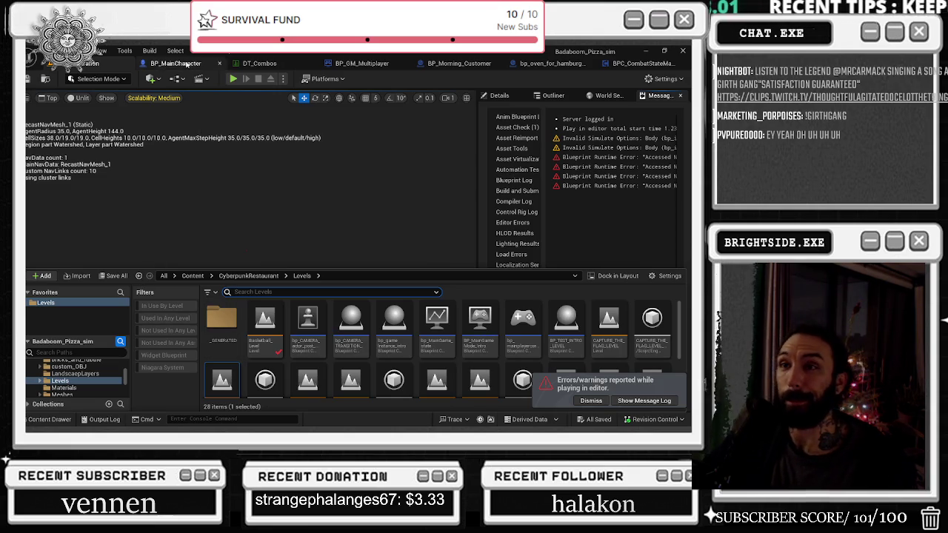
click(200, 67)
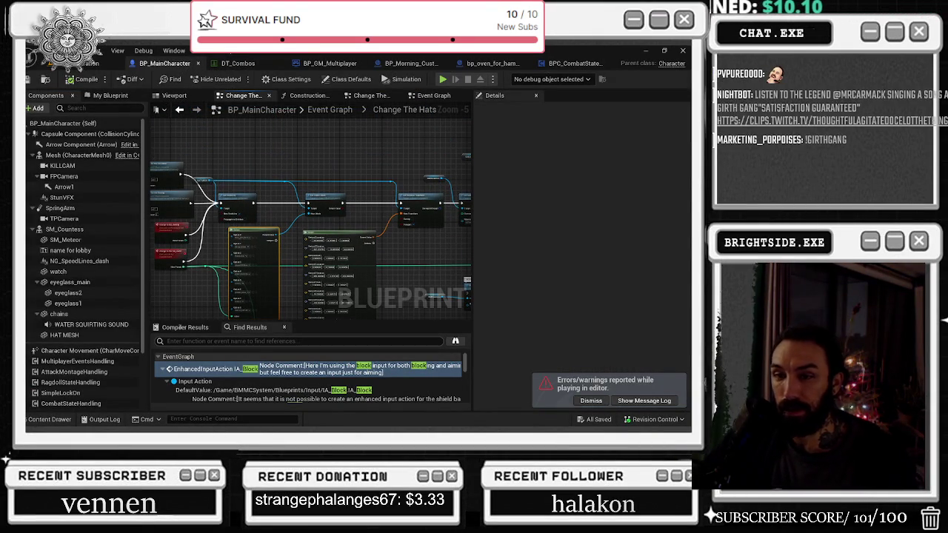
Search the blueprint for CHANGE PANTS, which returns no matches.
text(CHANGE PANTS)
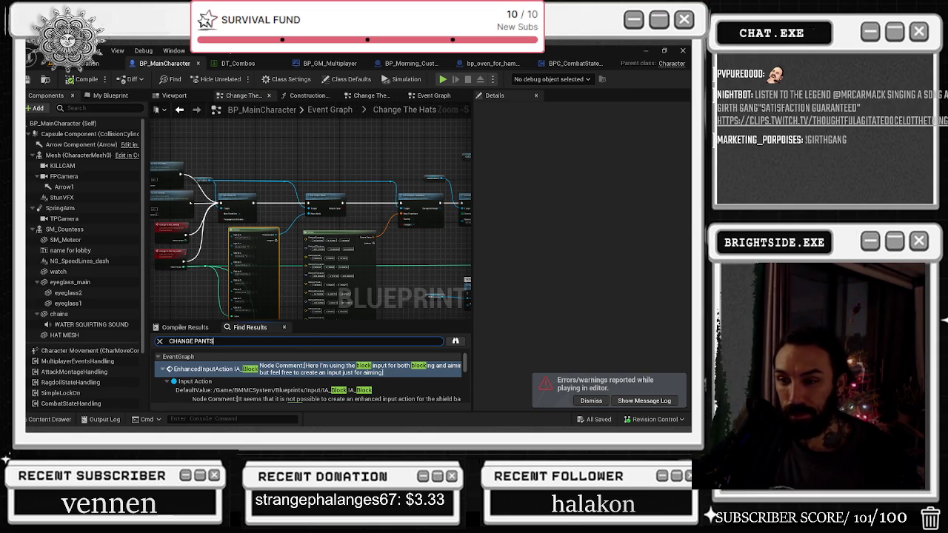
key(Return)
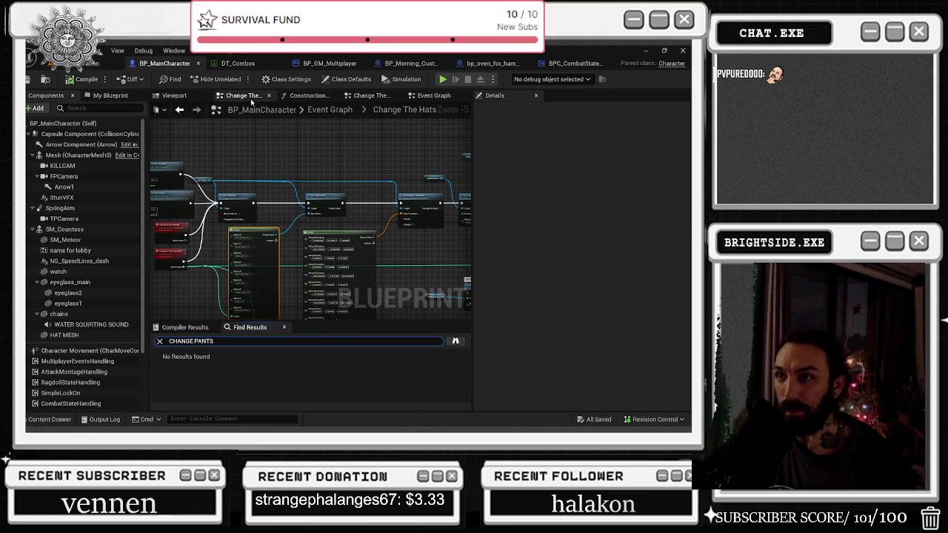
click(251, 102)
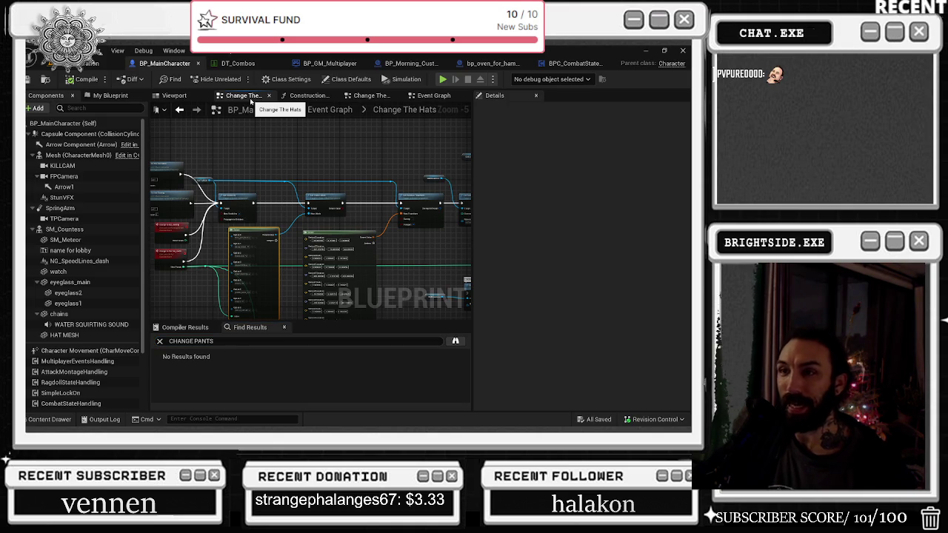
Look over the Construction Script graph, then close it and the duplicate Change The Hats tab.
click(305, 96)
drag(332, 205, 314, 290)
scroll(325, 274, up, 2)
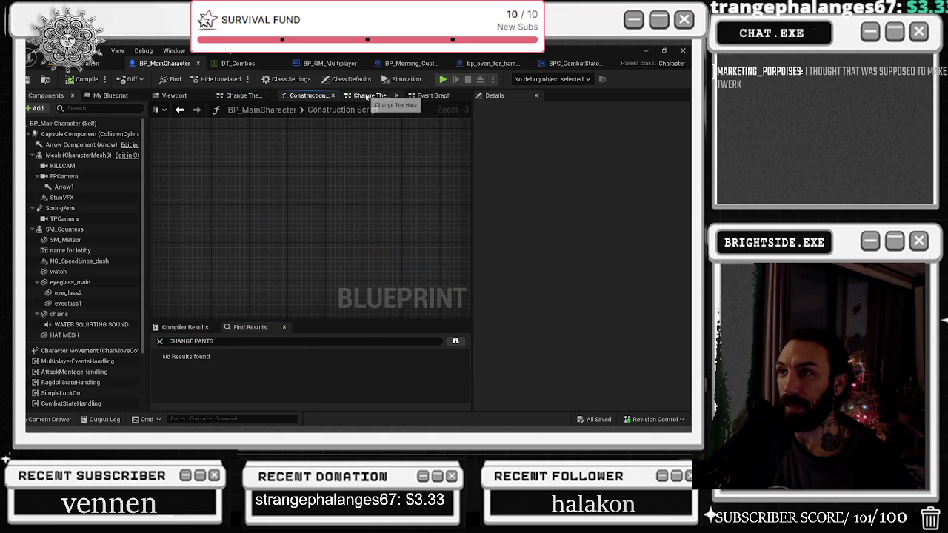
click(333, 97)
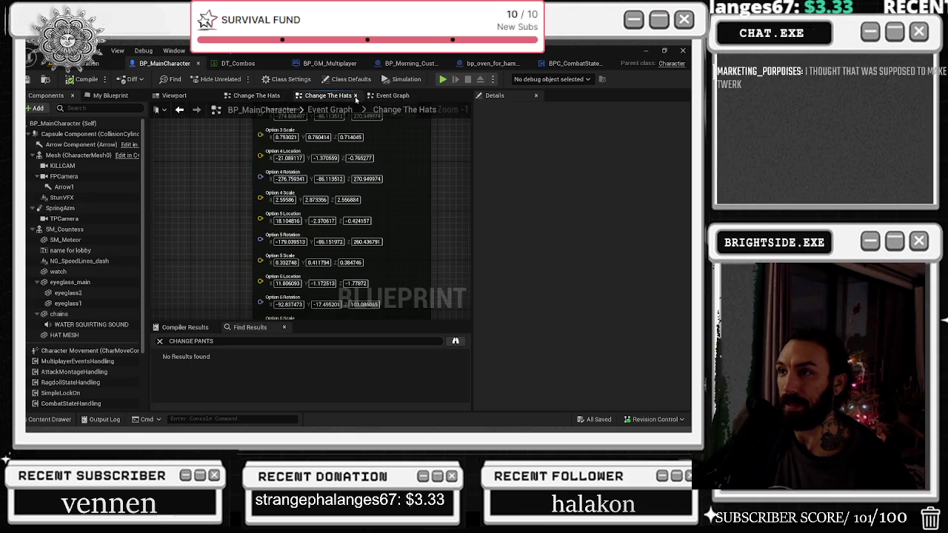
click(361, 97)
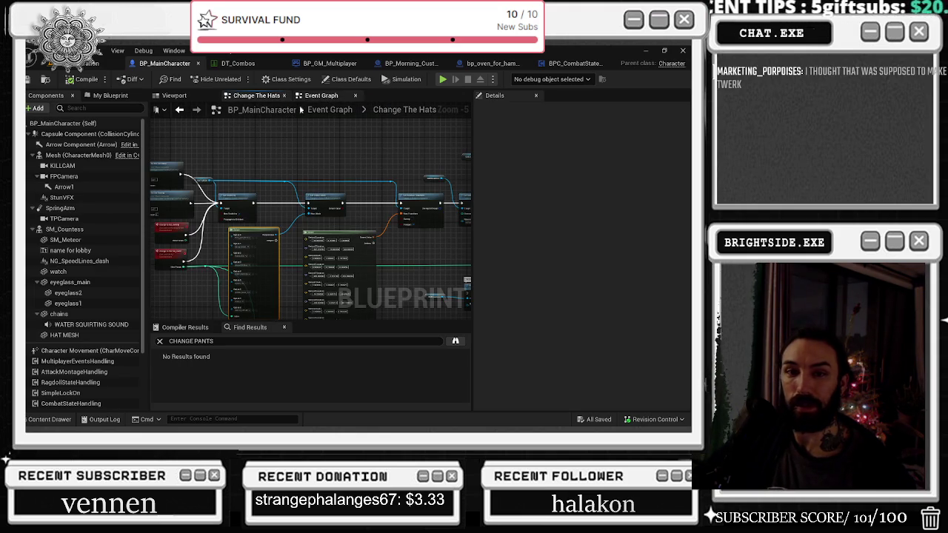
Bring the Event Graph's nodes into view and select the SM_Countess component.
click(305, 109)
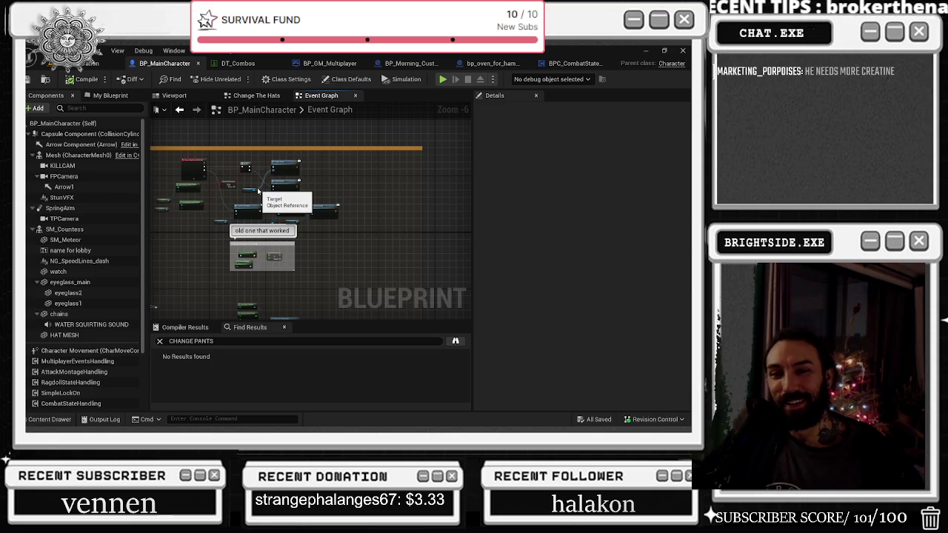
drag(258, 191, 280, 259)
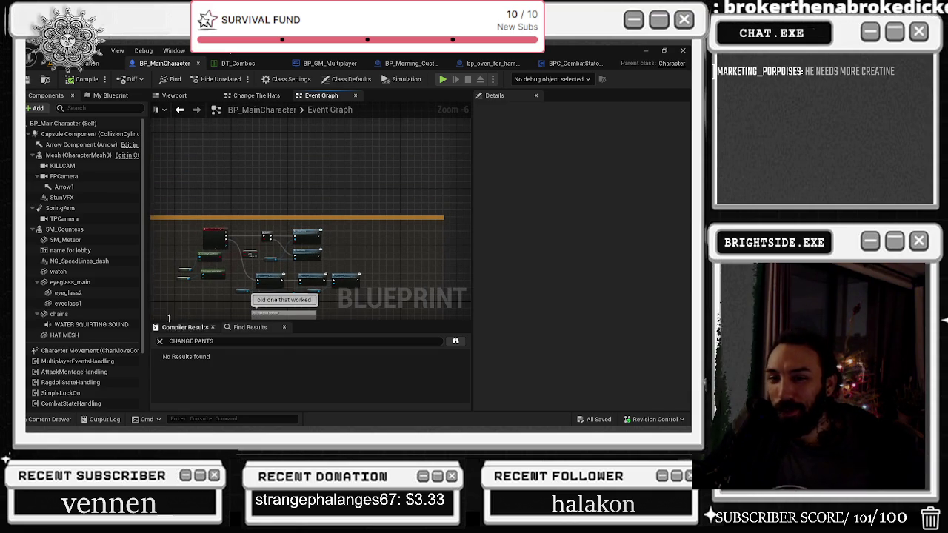
scroll(239, 242, up, 4)
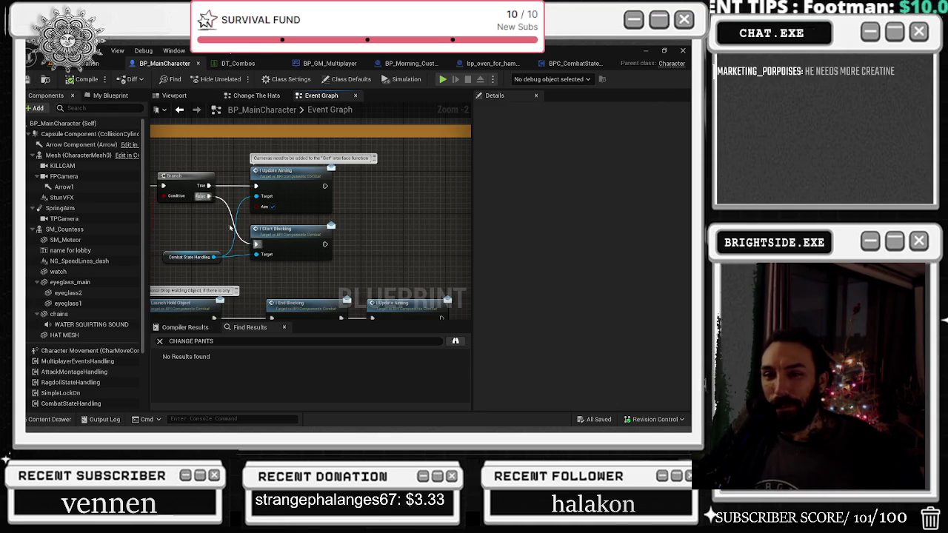
click(57, 230)
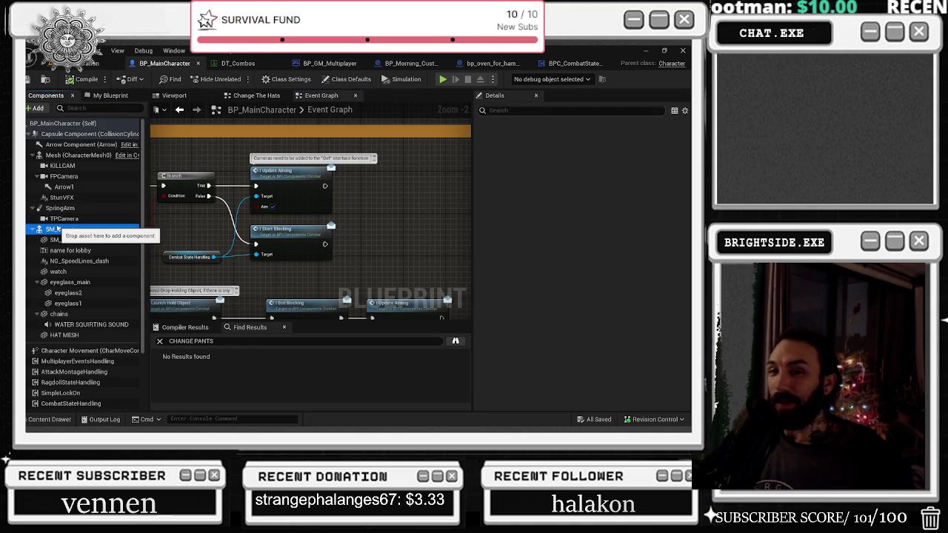
Find SM_Countess references by name and step through the getters near Branch, Set Material and Set Visibility.
right_click(57, 230)
mouse_move(89, 245)
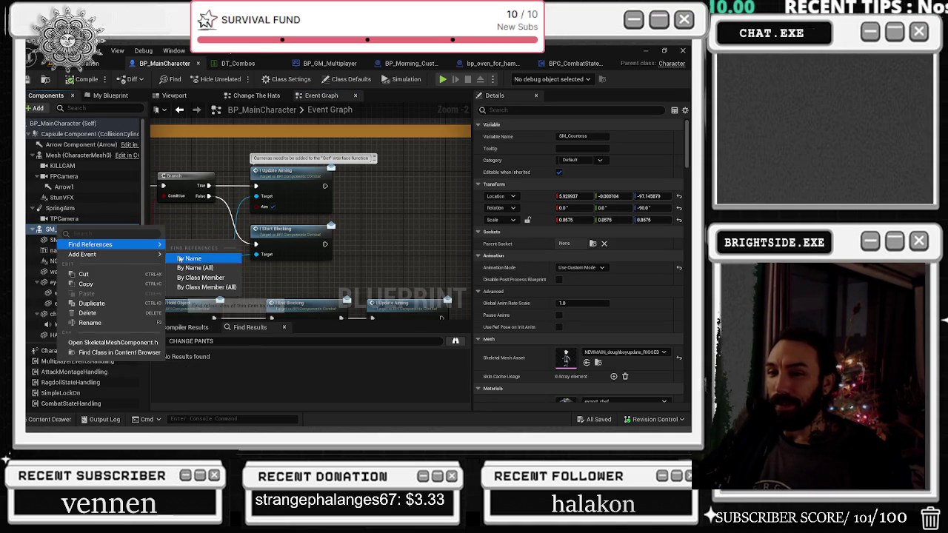
click(179, 259)
click(210, 365)
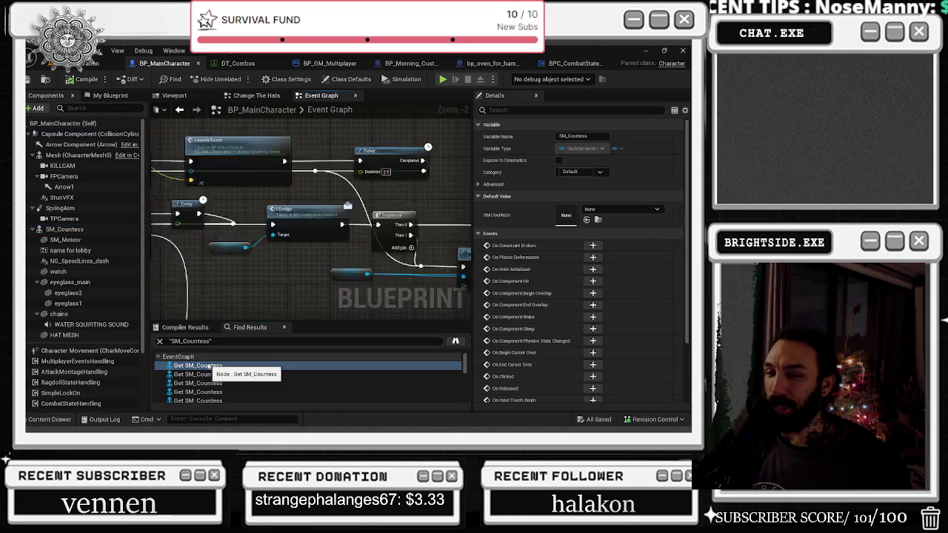
mouse_move(226, 277)
mouse_down()
mouse_move(368, 220)
mouse_move(337, 235)
mouse_up()
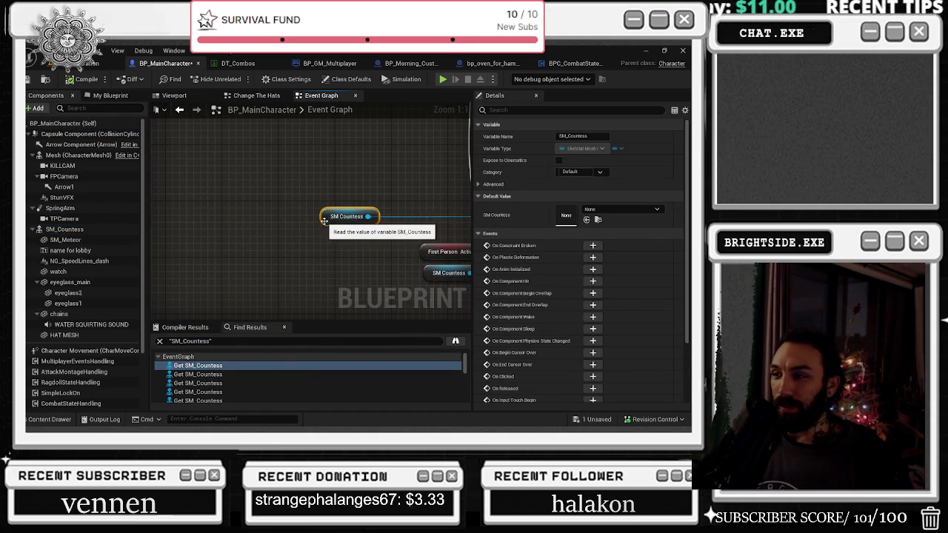
scroll(222, 200, down, 3)
mouse_move(169, 210)
mouse_down()
mouse_move(197, 259)
mouse_move(340, 267)
mouse_move(235, 247)
mouse_move(268, 234)
mouse_up()
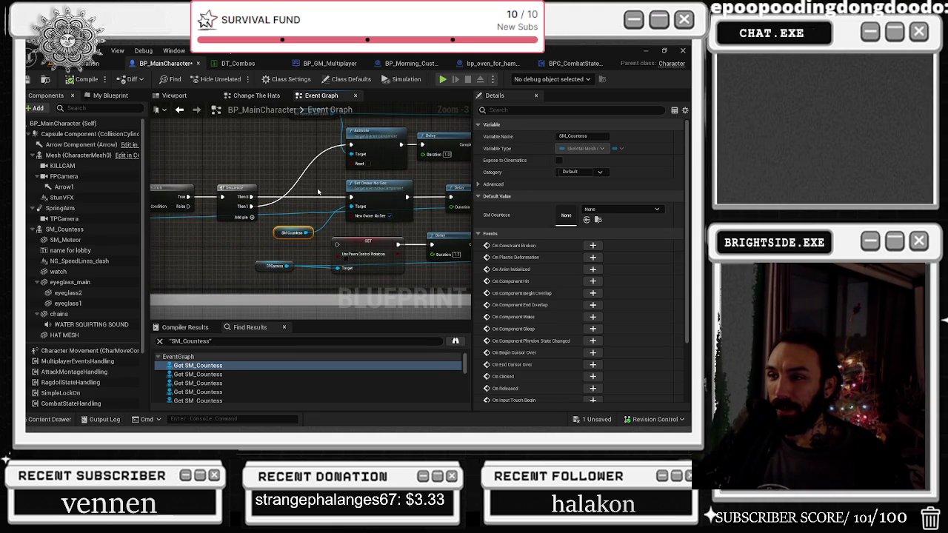
click(211, 374)
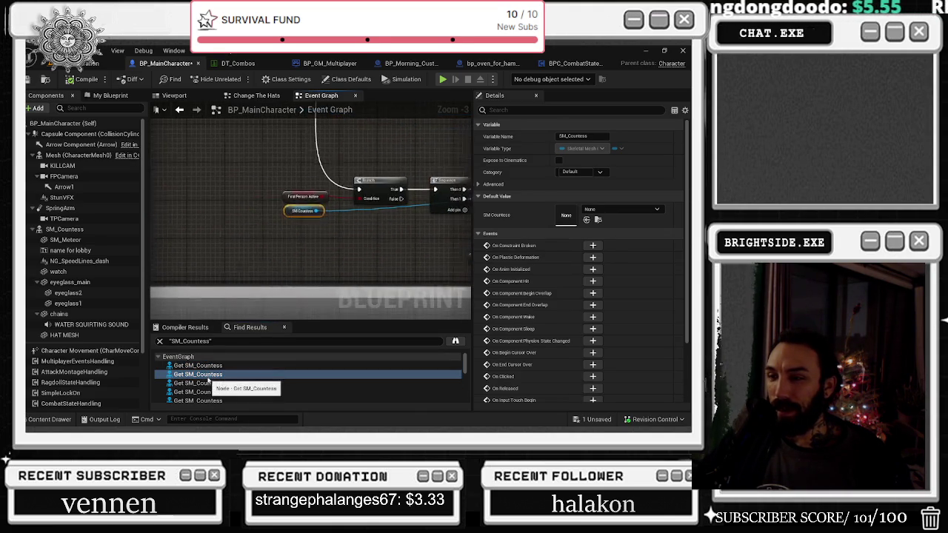
click(221, 383)
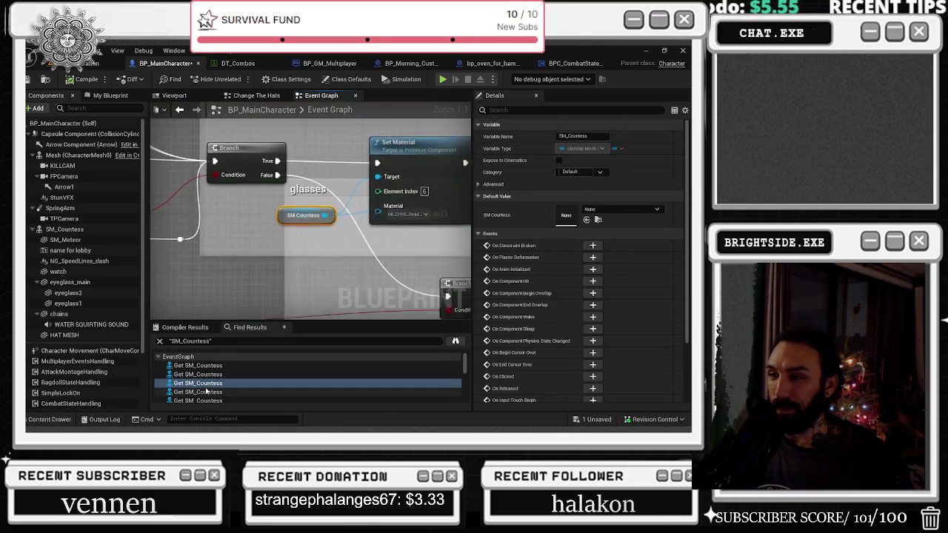
click(206, 392)
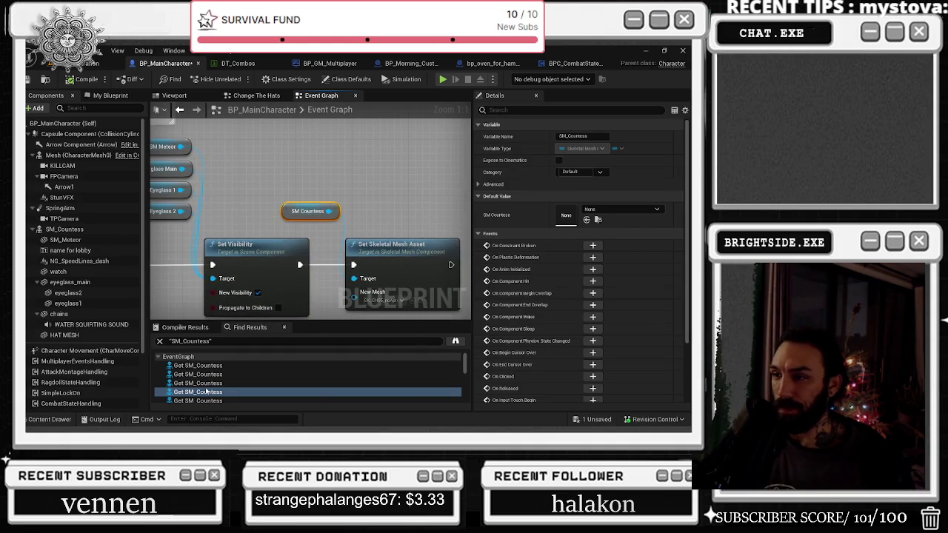
Review later getters, the Set Skeletal Mesh Asset node and the tattoo_skin comment, then compile.
scroll(405, 188, down, 5)
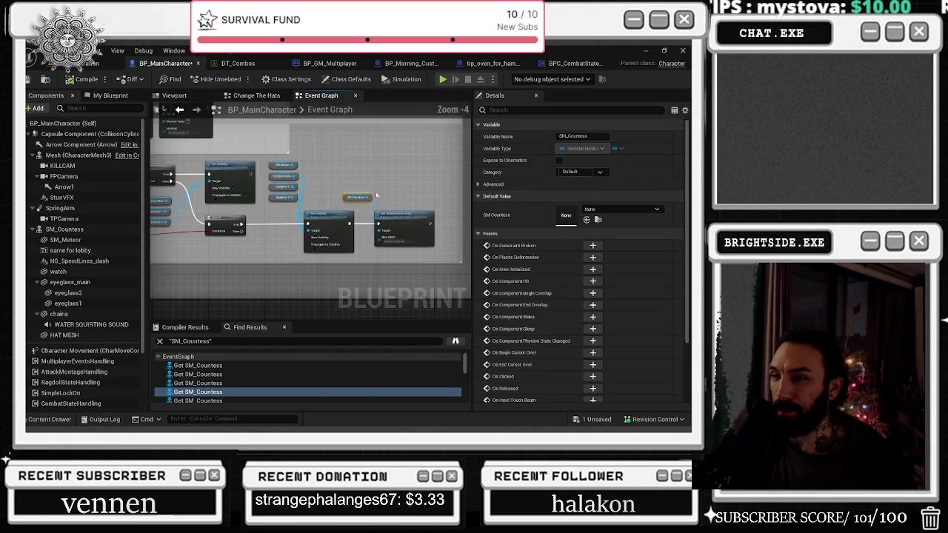
drag(303, 299, 401, 398)
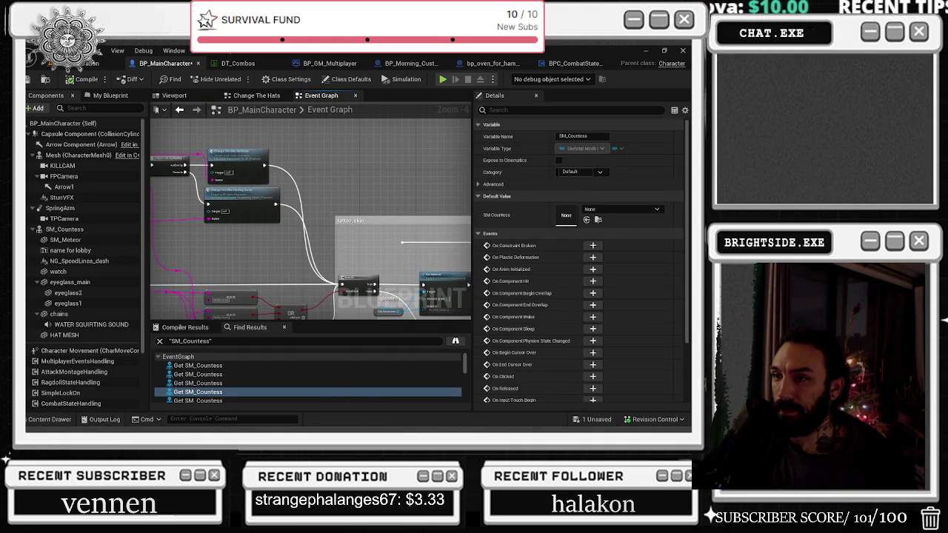
scroll(222, 268, up, 2)
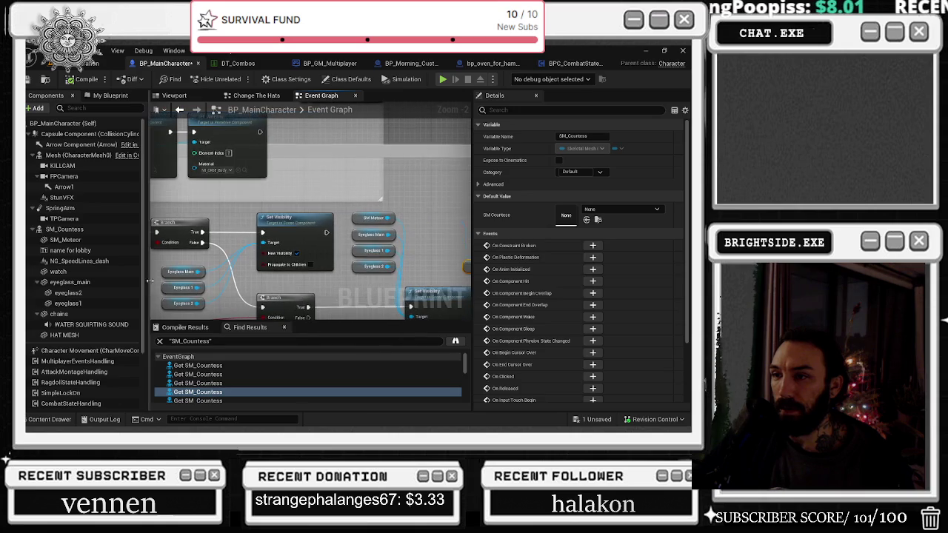
mouse_move(345, 280)
mouse_down()
mouse_move(232, 238)
mouse_move(358, 263)
mouse_move(426, 315)
mouse_up()
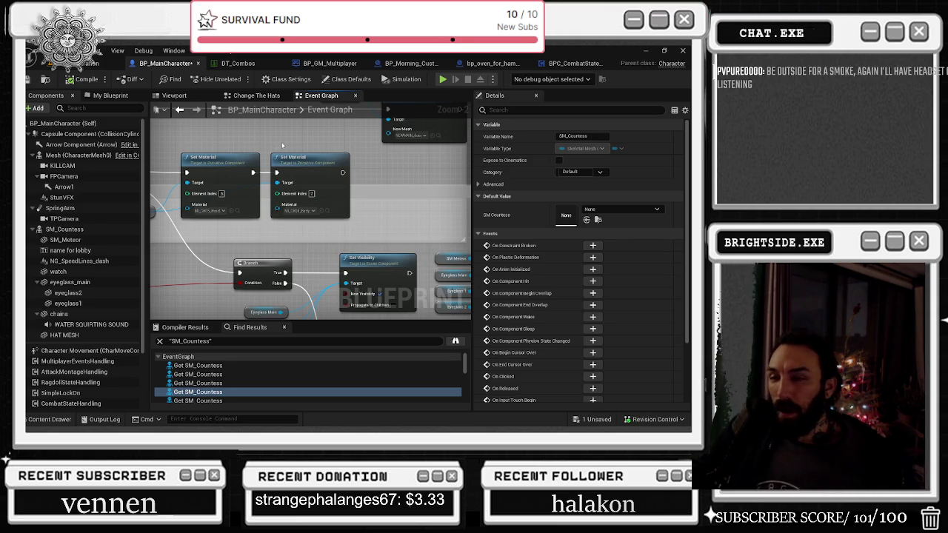
scroll(328, 253, down, 3)
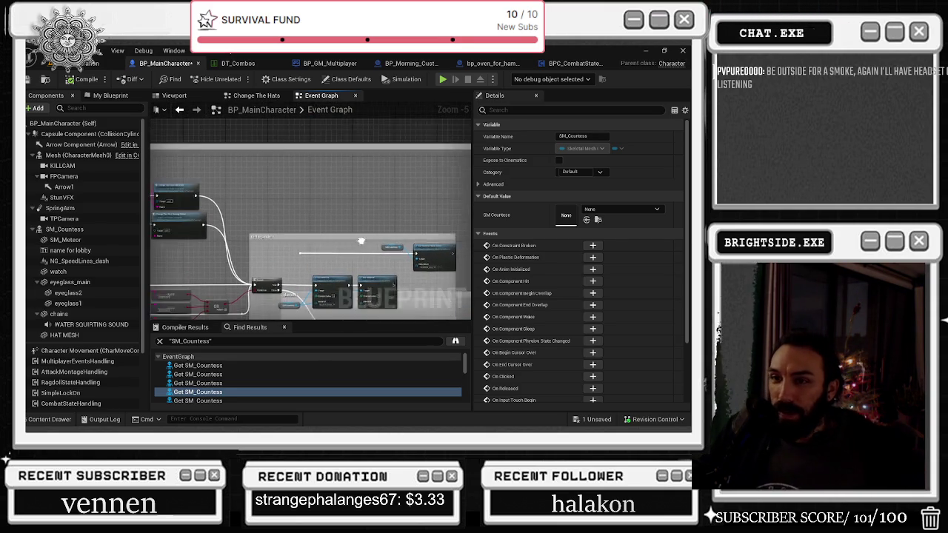
scroll(227, 364, down, 1)
click(222, 372)
scroll(309, 266, down, 4)
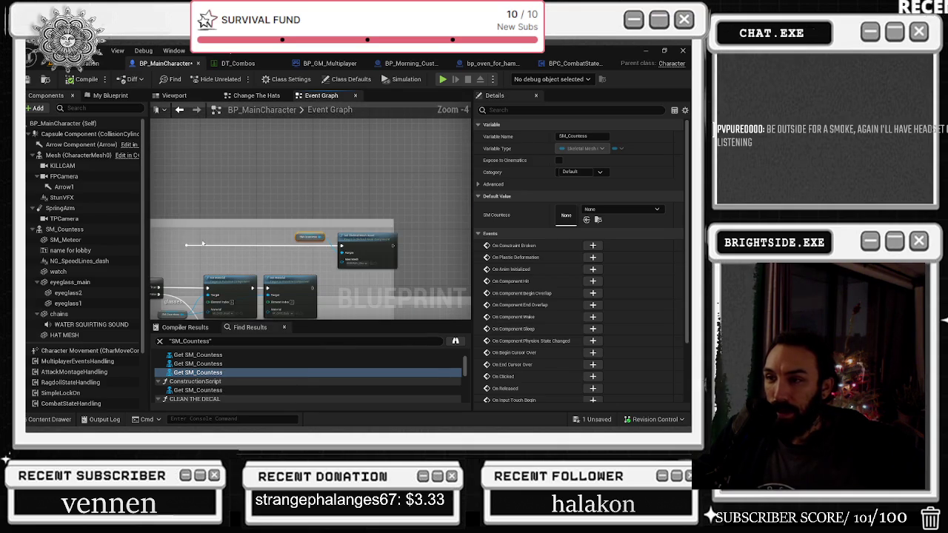
click(387, 249)
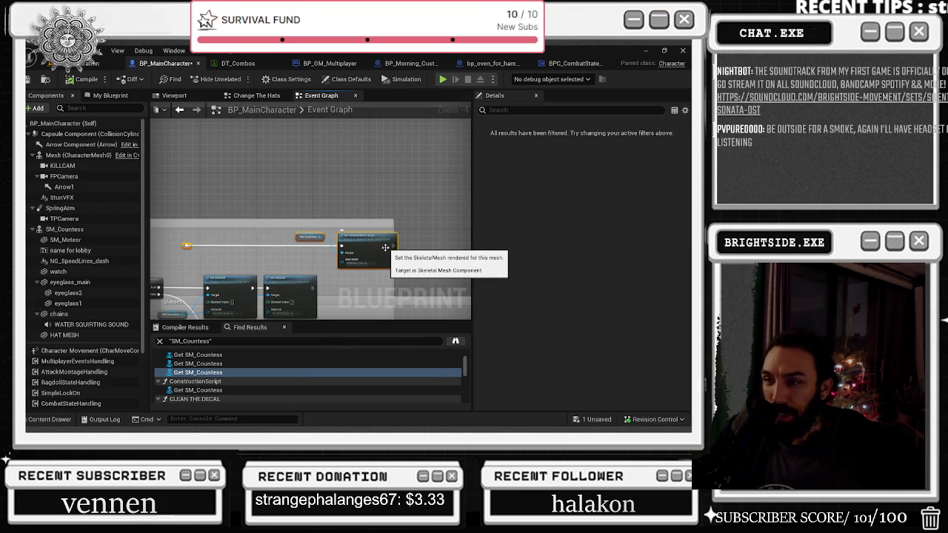
scroll(405, 263, up, 2)
mouse_move(404, 263)
mouse_down()
mouse_move(287, 227)
mouse_move(262, 243)
mouse_move(330, 259)
mouse_up()
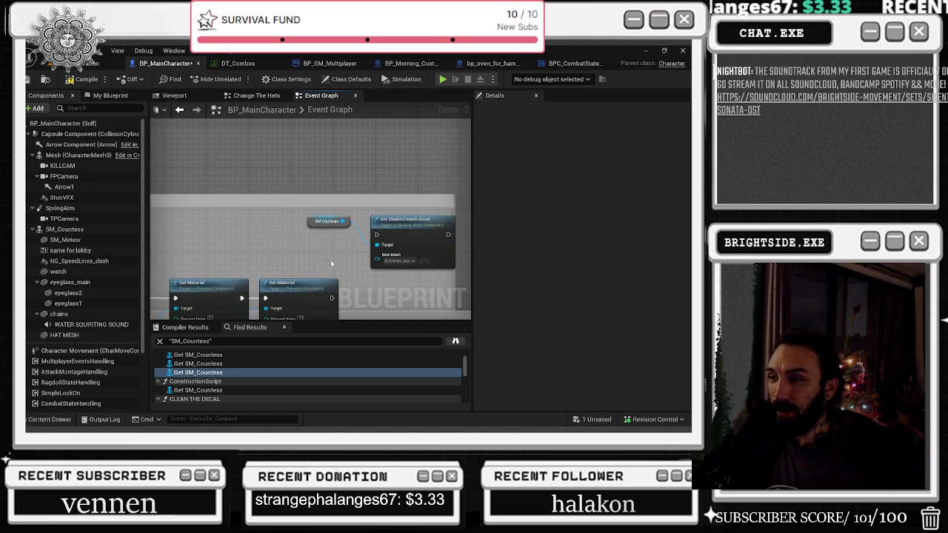
click(86, 79)
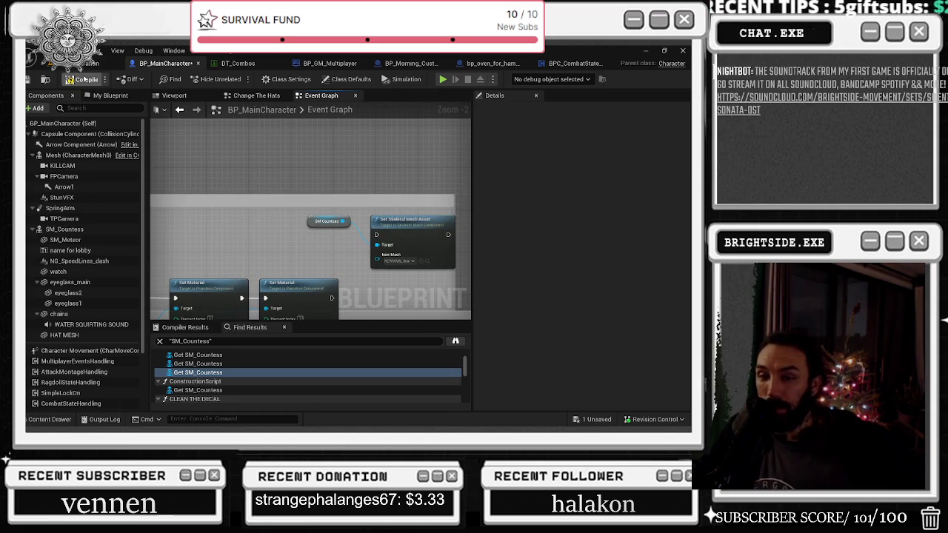
Open the Construction Script's SM_Countess reference, then the one under Spawn A New Tag.
double_click(202, 391)
scroll(222, 386, down, 2)
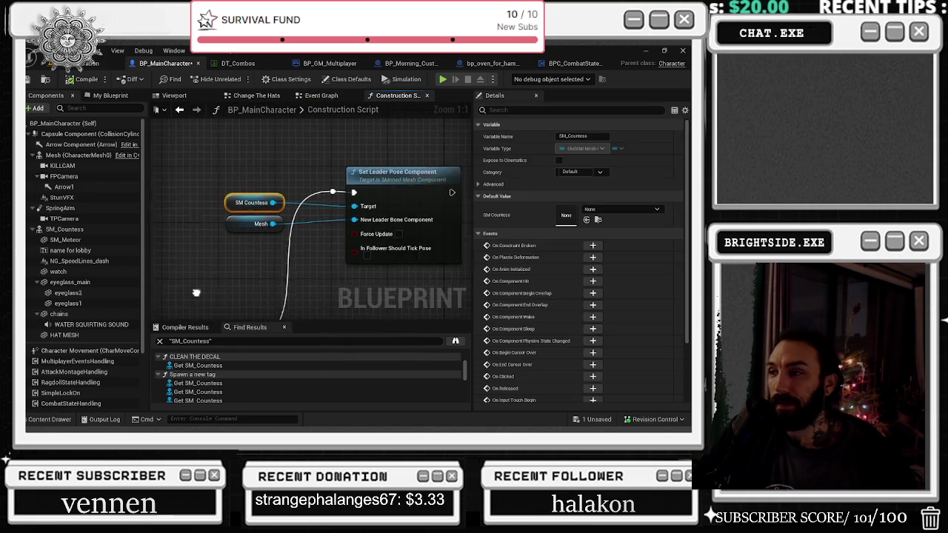
scroll(231, 385, down, 2)
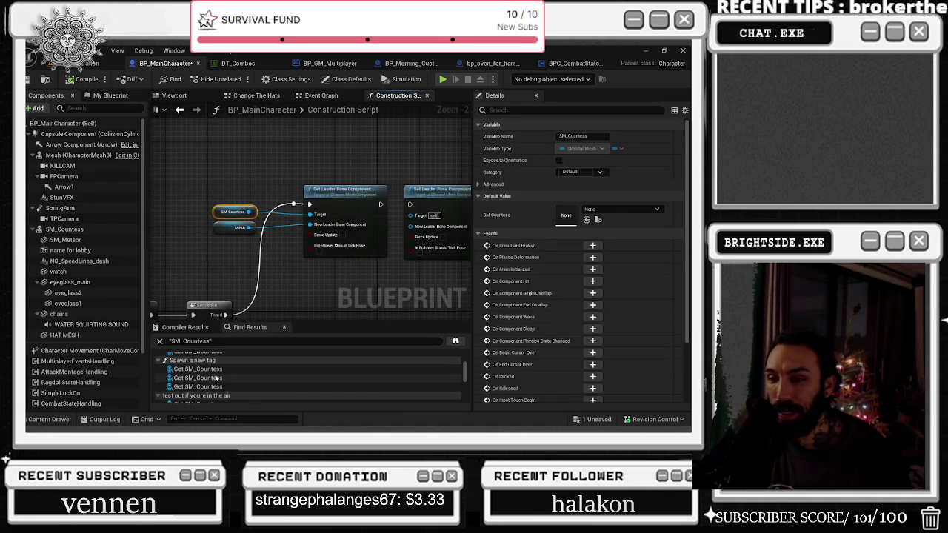
scroll(219, 379, down, 3)
scroll(219, 379, down, 6)
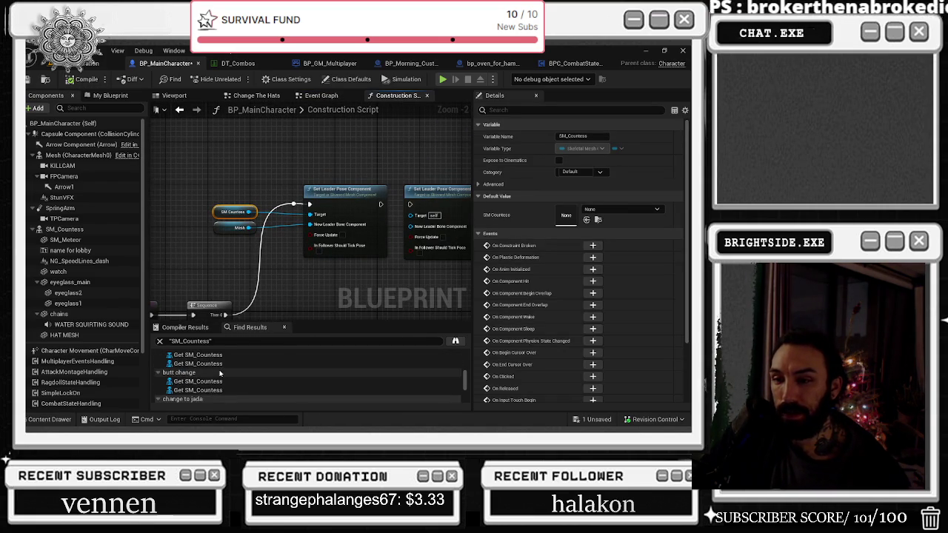
scroll(220, 374, down, 3)
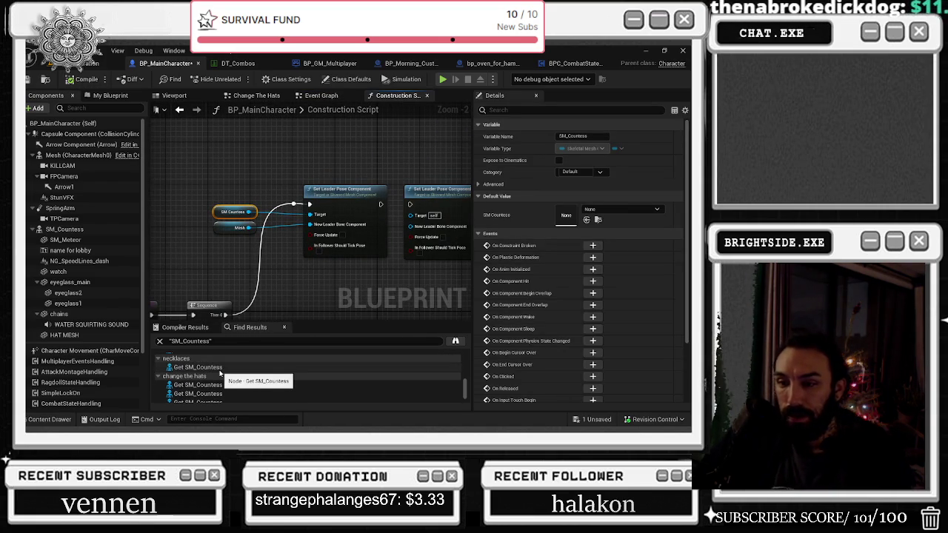
scroll(221, 374, down, 3)
scroll(222, 377, up, 5)
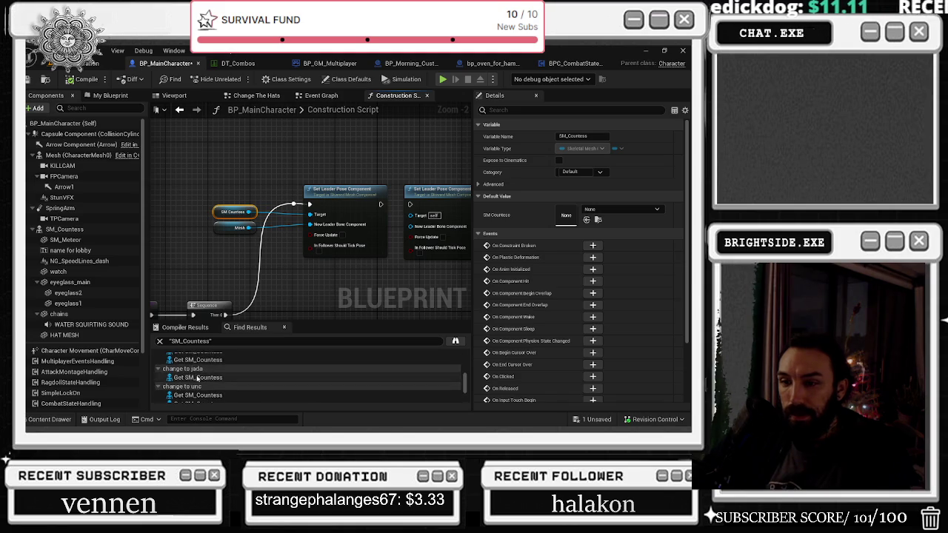
scroll(226, 380, up, 1)
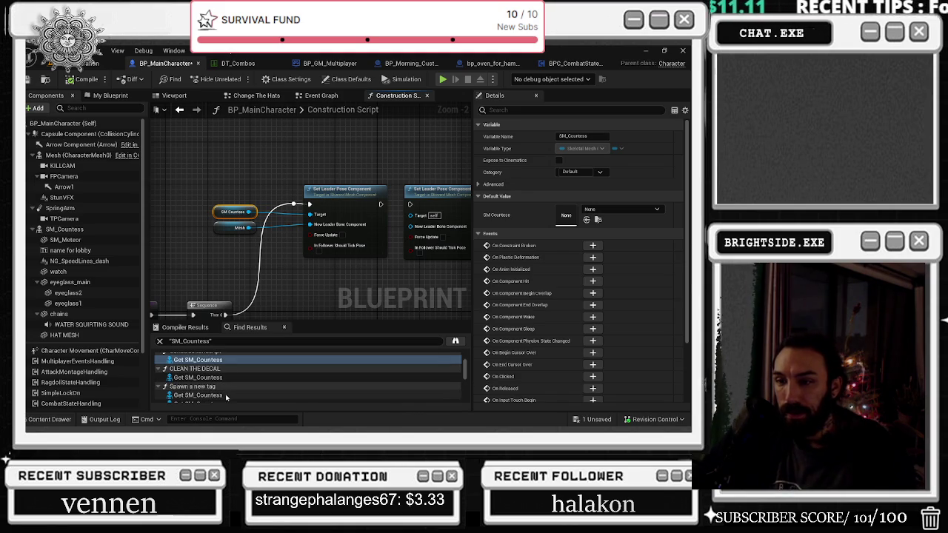
double_click(220, 394)
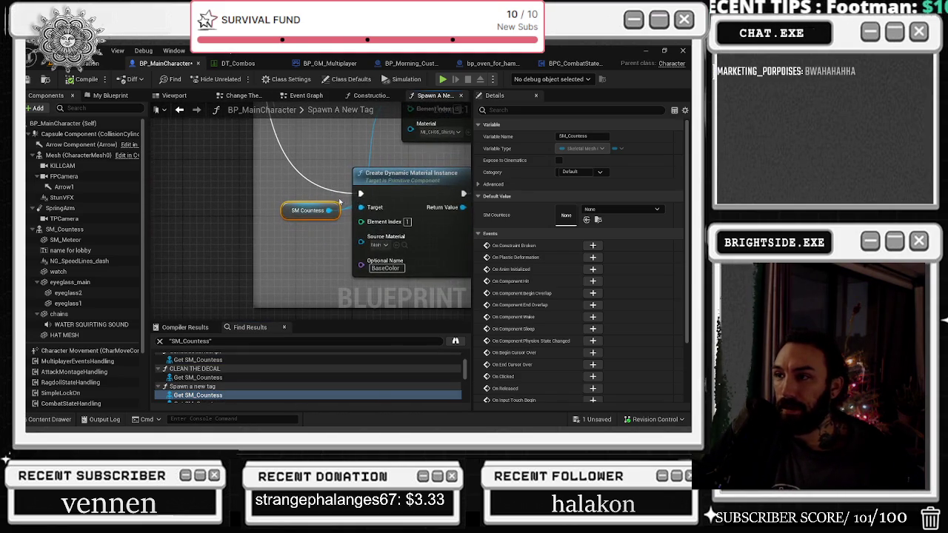
Move the Set Material node aside and inspect the Branch condition's Get Level Name and Contains check.
scroll(244, 211, down, 3)
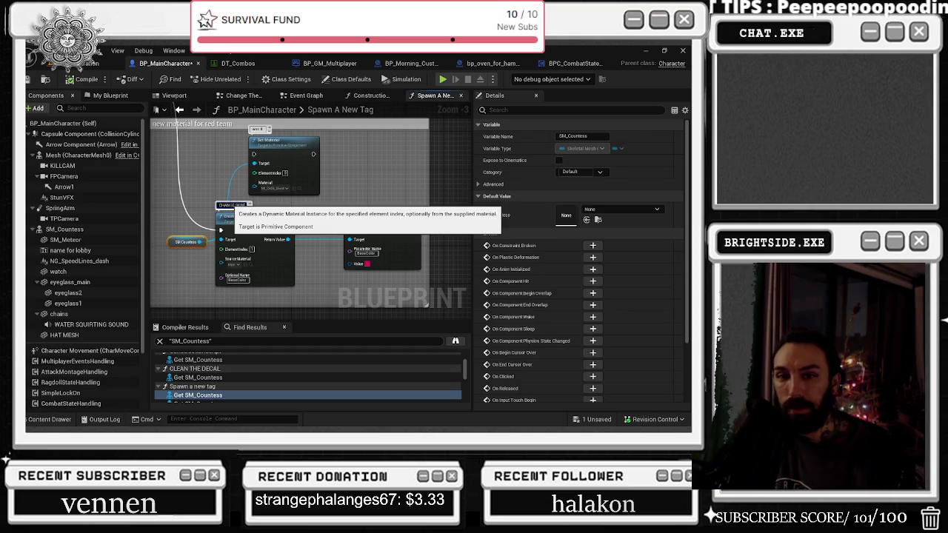
mouse_move(346, 173)
mouse_down()
mouse_move(400, 175)
mouse_move(370, 318)
mouse_move(362, 317)
mouse_up()
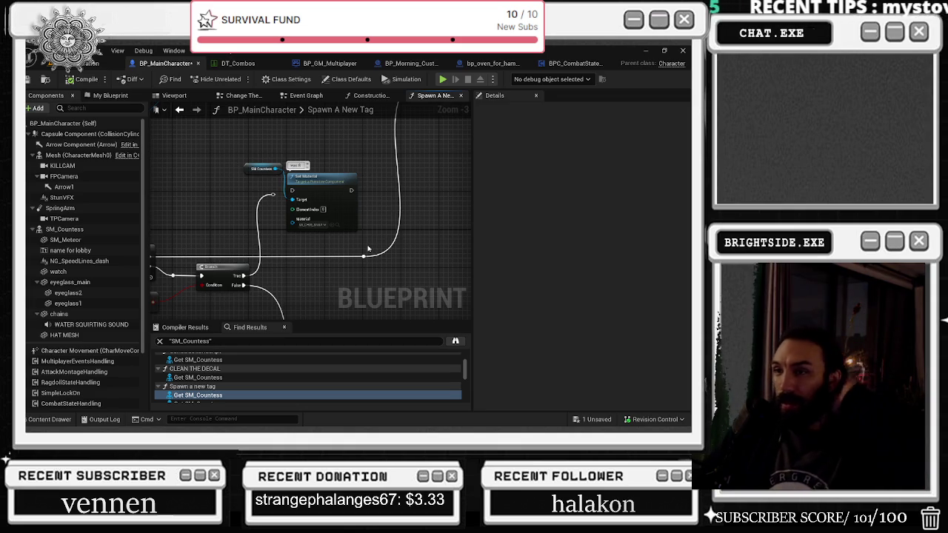
mouse_move(367, 249)
mouse_down()
mouse_move(438, 217)
mouse_move(460, 190)
mouse_up()
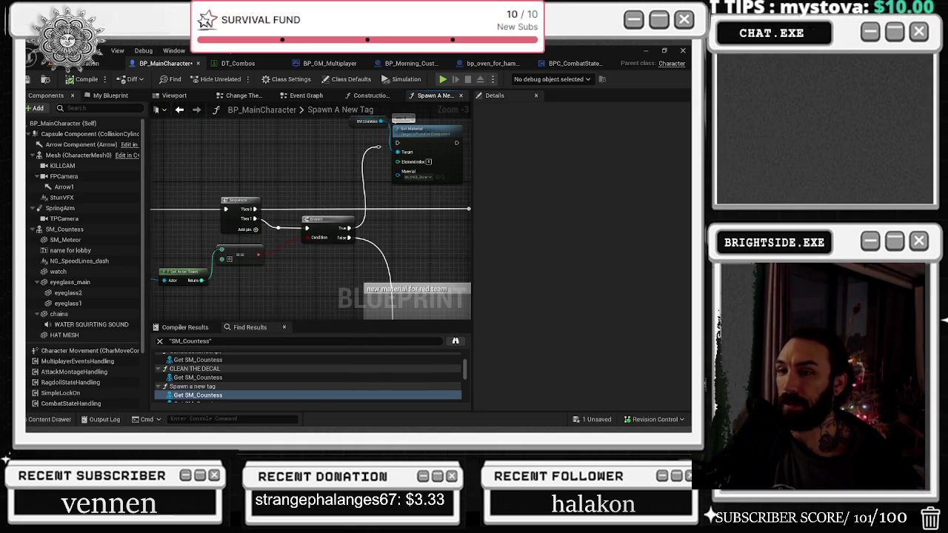
drag(425, 258, 385, 211)
drag(348, 244, 318, 248)
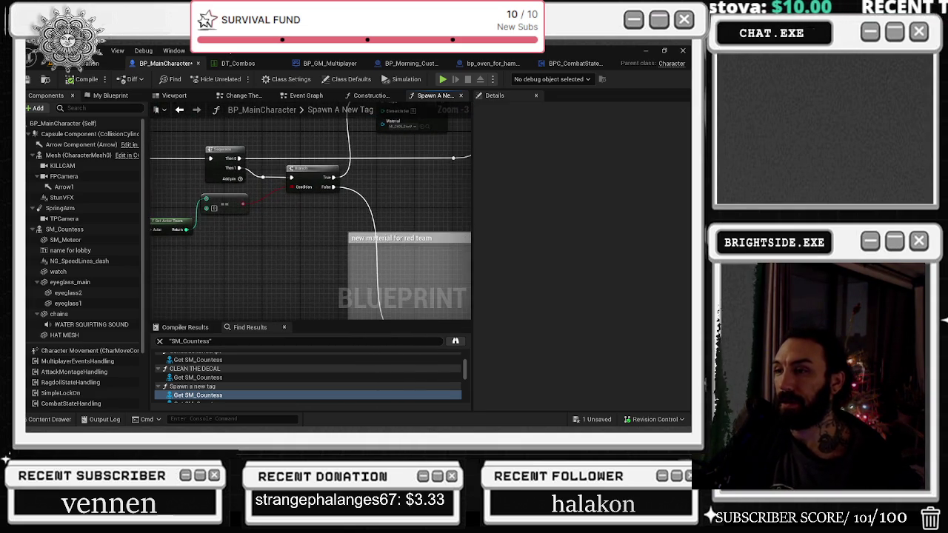
drag(259, 236, 468, 258)
drag(364, 237, 480, 271)
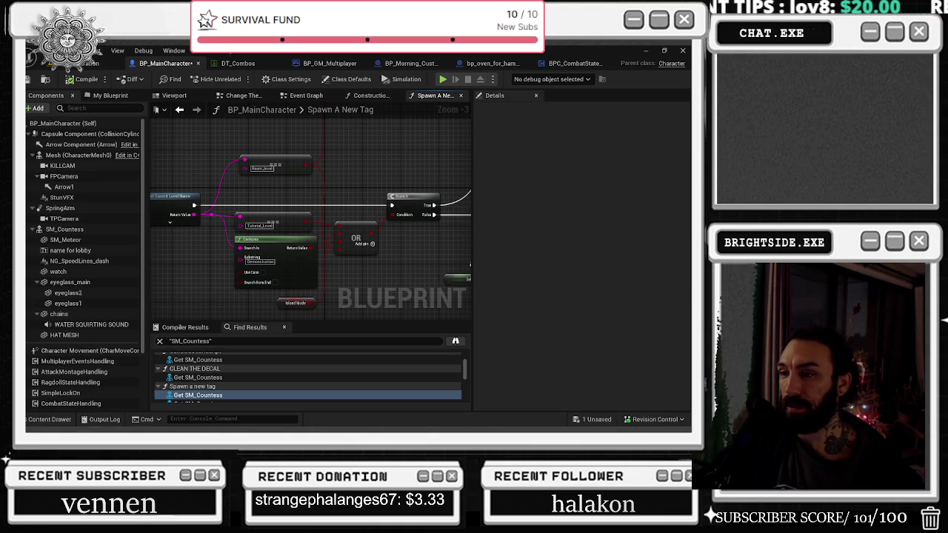
mouse_move(469, 264)
mouse_down()
mouse_move(400, 296)
mouse_move(444, 311)
mouse_move(385, 303)
mouse_move(440, 299)
mouse_move(451, 237)
mouse_move(403, 299)
mouse_move(416, 296)
mouse_move(384, 294)
mouse_move(158, 118)
mouse_up()
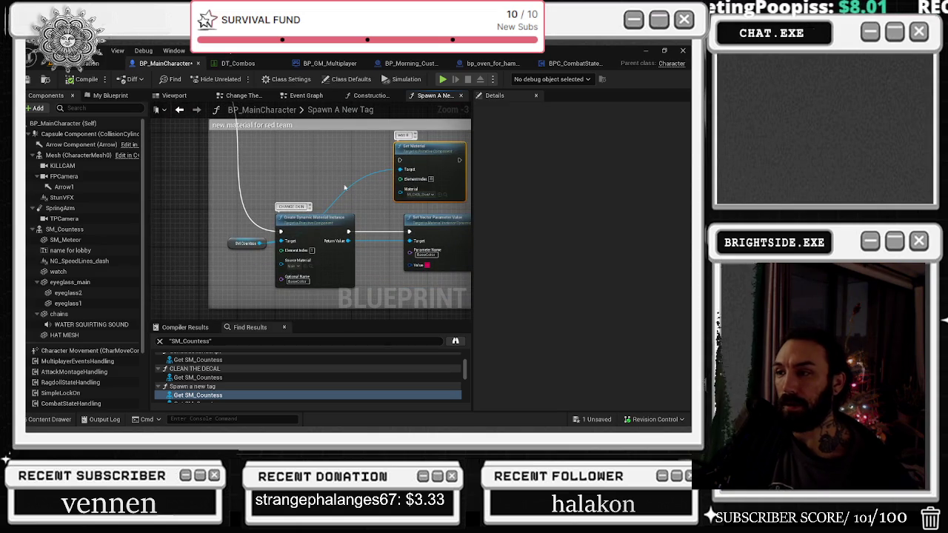
Select the material setup nodes and search for a CUSTOM EVENT, then abandon it.
mouse_move(235, 228)
mouse_down()
mouse_move(393, 252)
mouse_move(438, 290)
mouse_up()
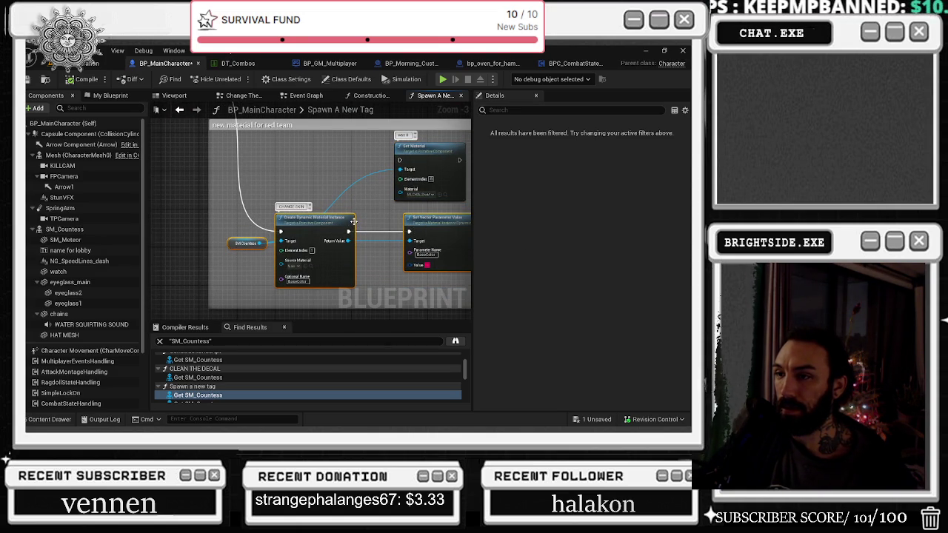
scroll(340, 196, down, 1)
right_click(200, 247)
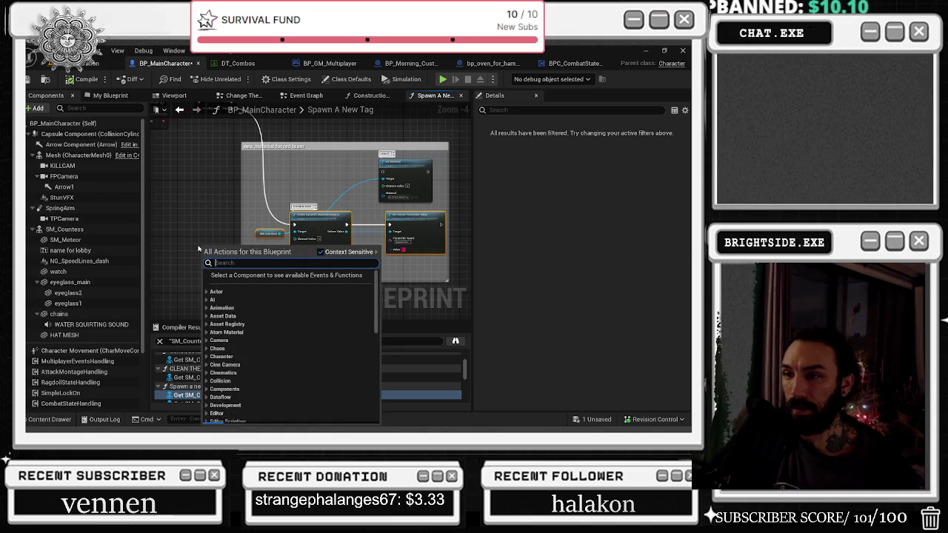
text(CUSTOM EVENT)
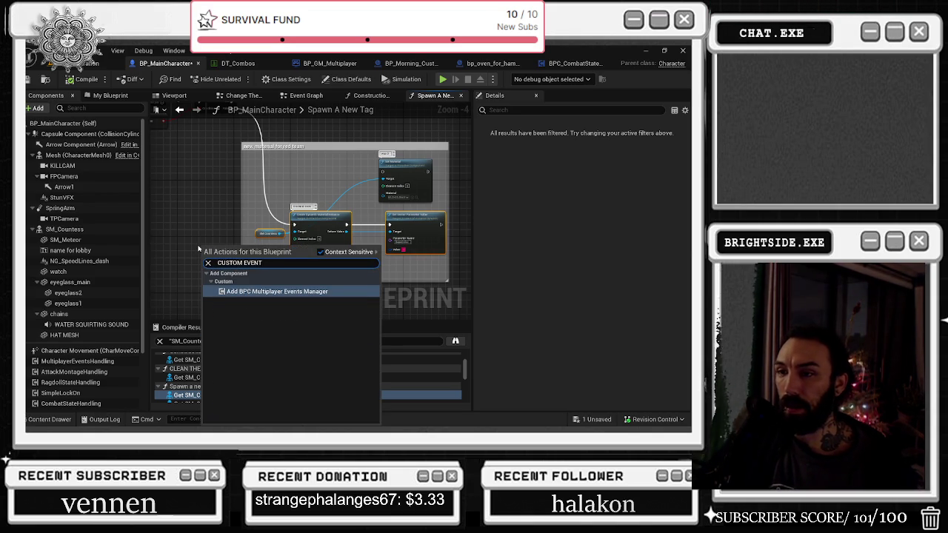
mouse_move(211, 199)
mouse_down()
mouse_move(274, 230)
mouse_move(200, 204)
mouse_up()
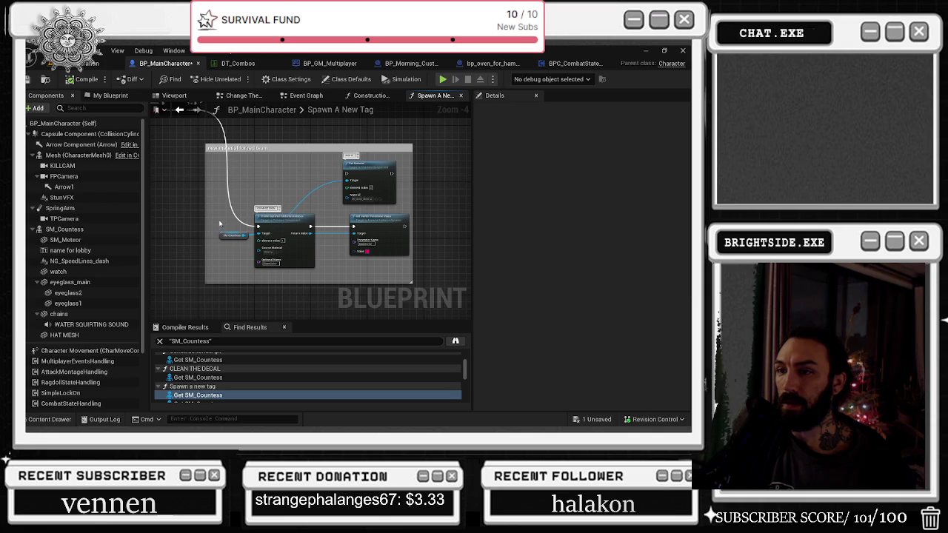
Pan over the OR and Branch nodes and inspect the Change The Skin node.
mouse_move(219, 162)
mouse_down()
mouse_move(409, 229)
mouse_move(385, 222)
mouse_move(318, 244)
mouse_move(360, 258)
mouse_move(319, 280)
mouse_move(364, 259)
mouse_up()
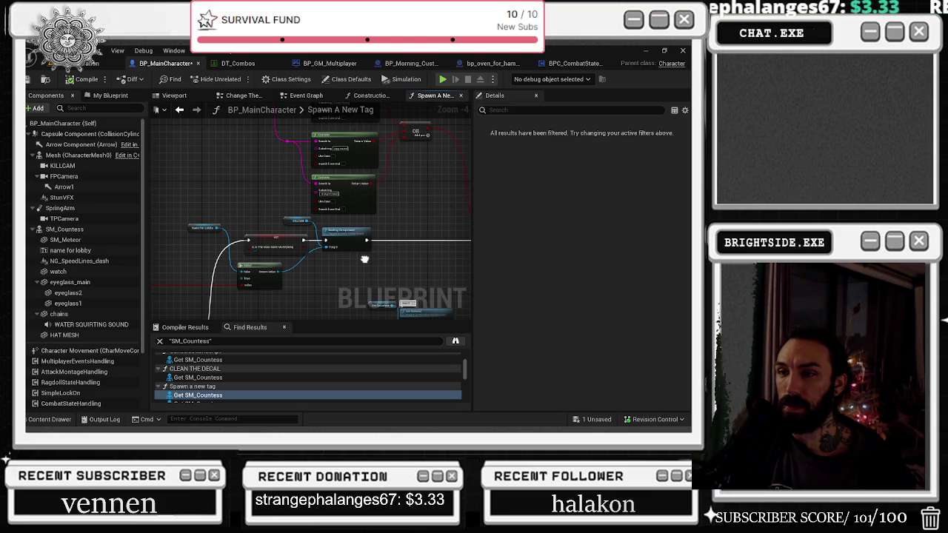
drag(364, 259, 151, 270)
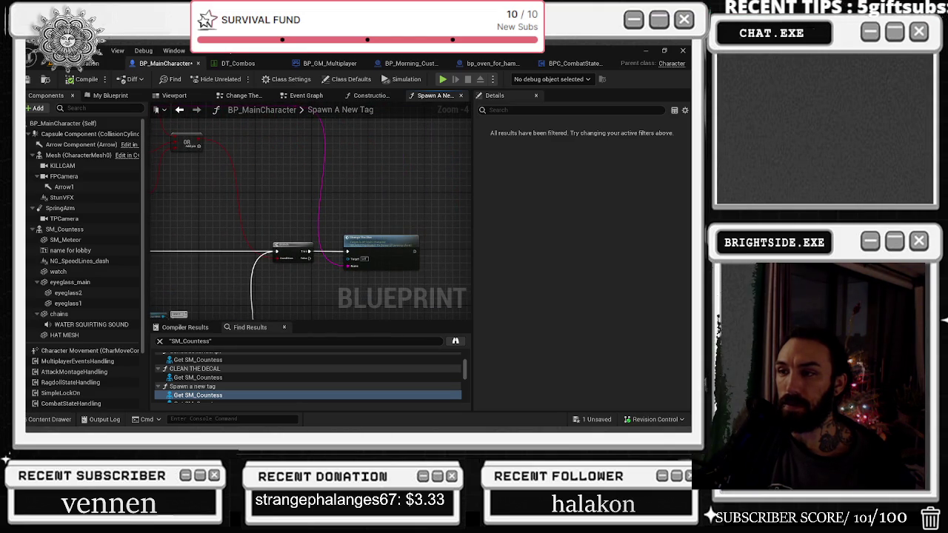
drag(152, 270, 164, 267)
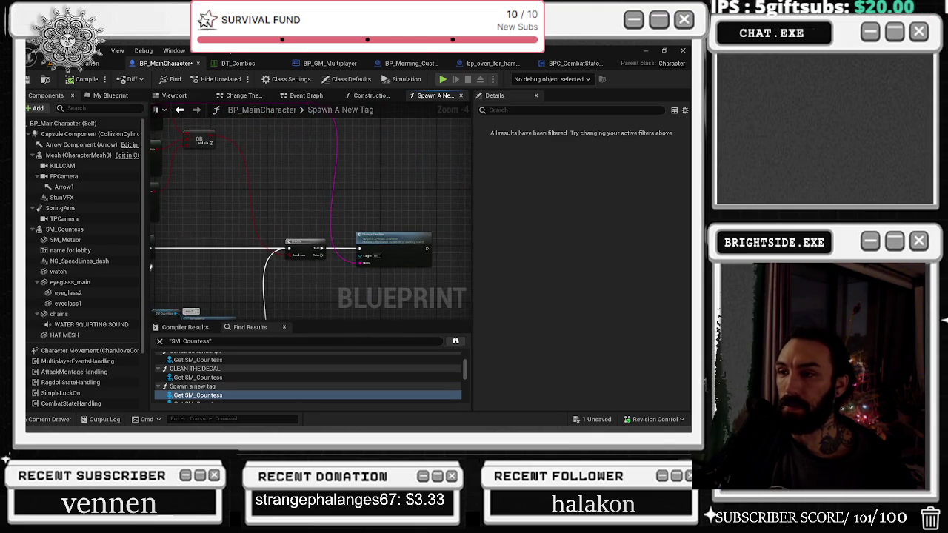
scroll(298, 250, up, 2)
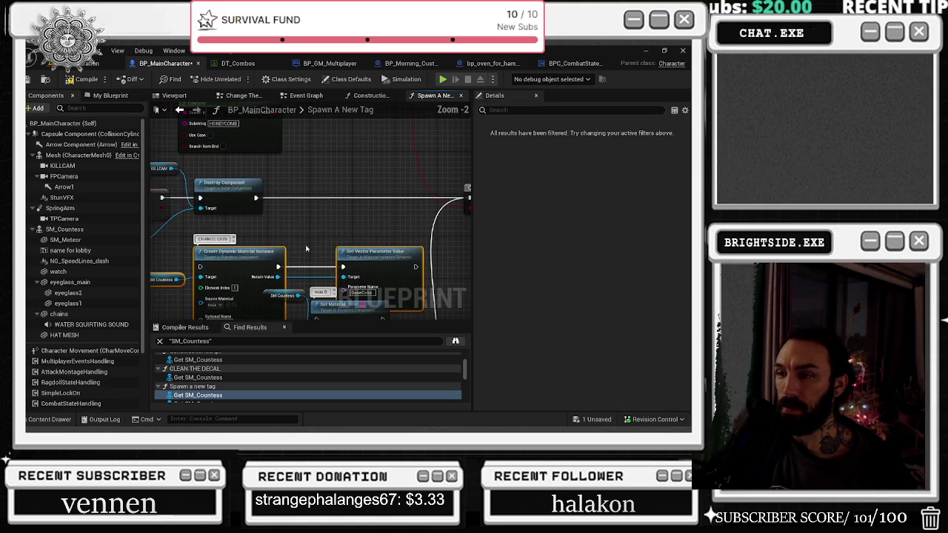
scroll(329, 239, down, 4)
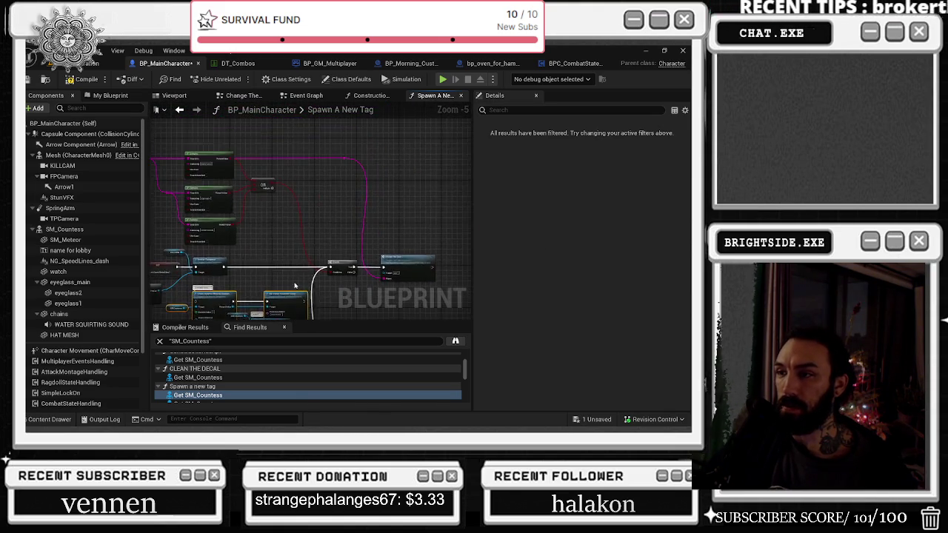
scroll(297, 284, up, 3)
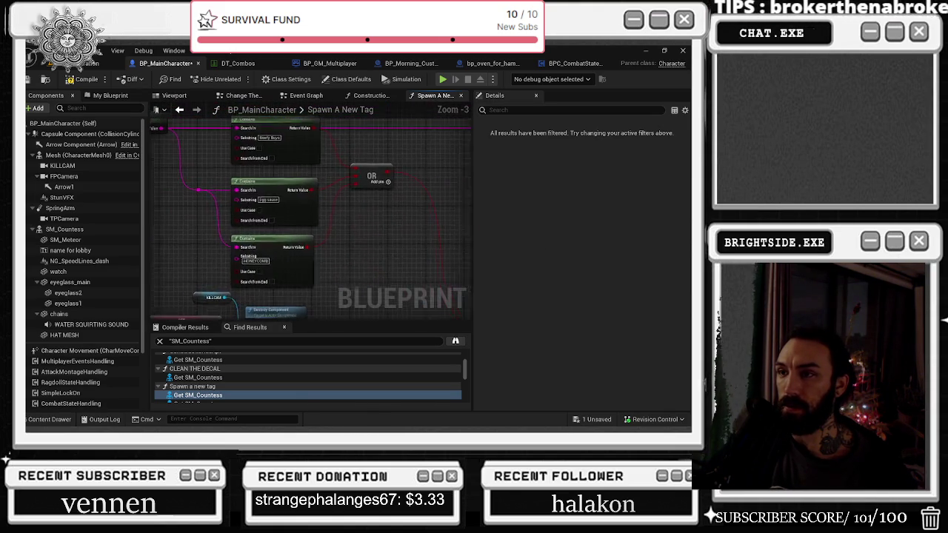
scroll(330, 245, down, 3)
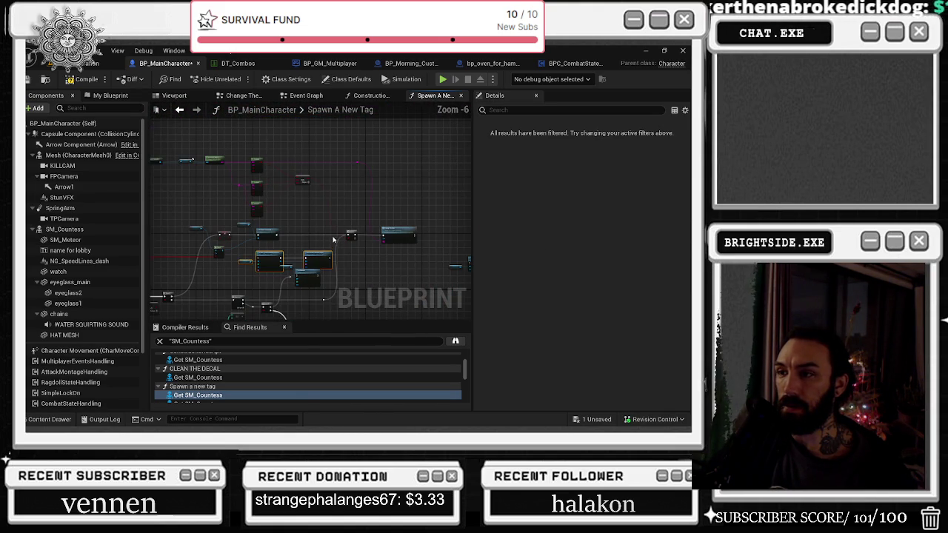
click(400, 235)
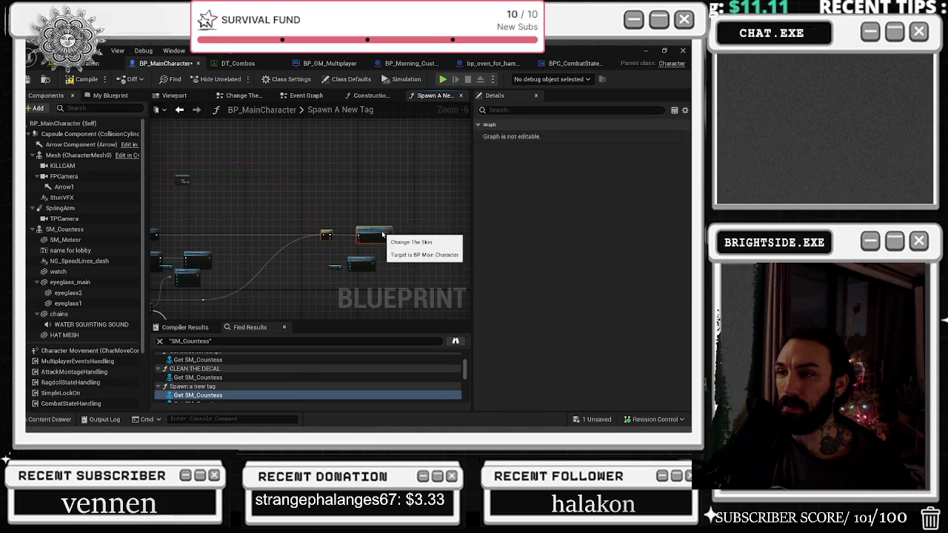
scroll(236, 230, up, 1)
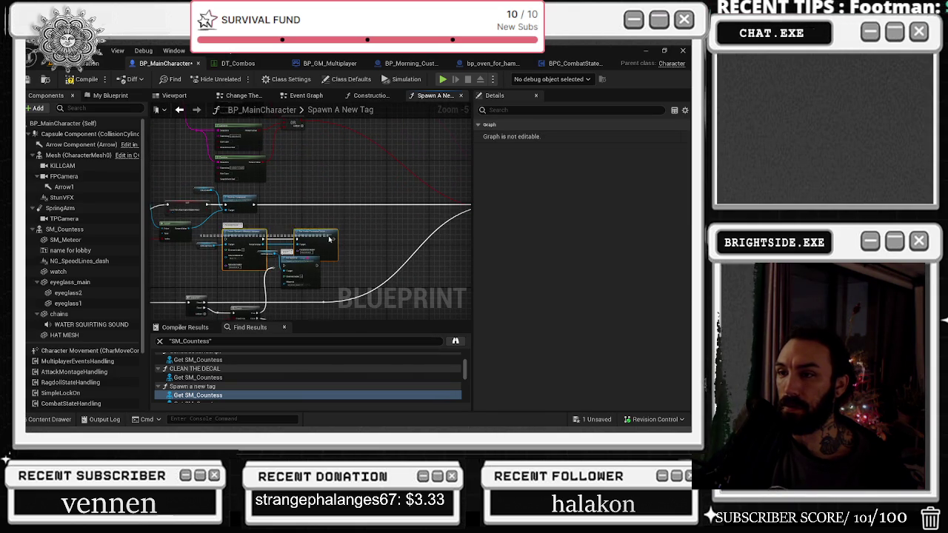
click(347, 248)
scroll(392, 197, up, 1)
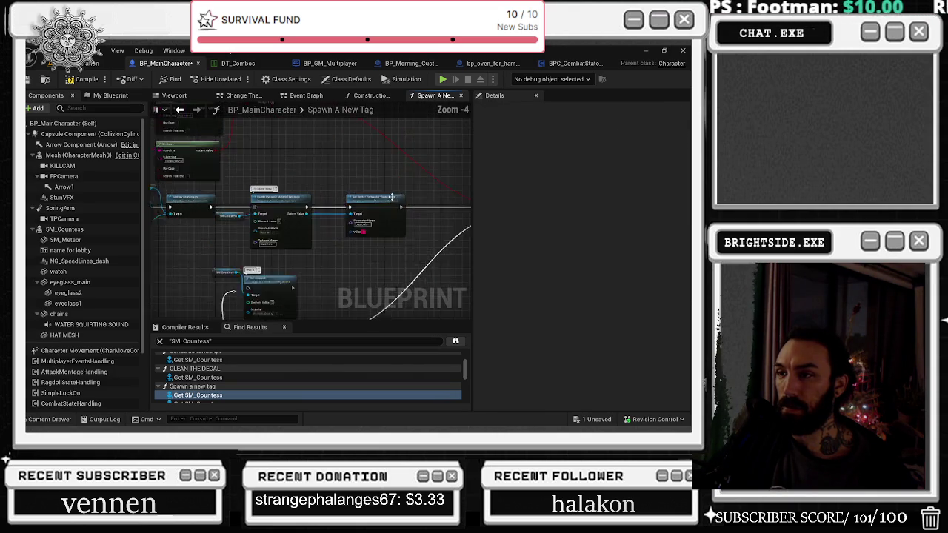
scroll(291, 216, up, 1)
Wire the material instance's Return Value into Set Vector Parameter Value's Target.
mouse_move(311, 211)
mouse_down()
mouse_move(451, 205)
mouse_move(372, 211)
mouse_up()
mouse_move(179, 201)
mouse_down()
mouse_move(250, 202)
mouse_move(185, 213)
mouse_move(196, 191)
mouse_move(170, 233)
mouse_up()
key(Escape)
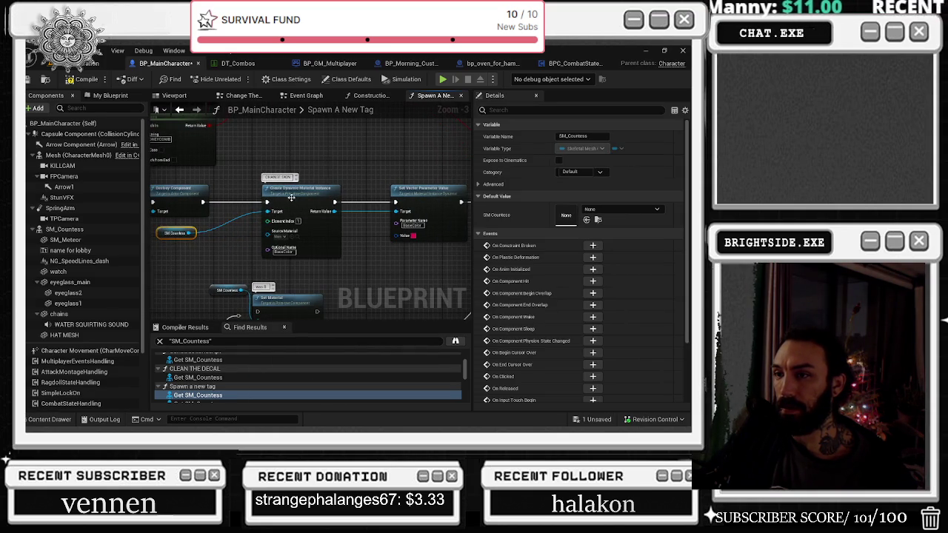
Add a RANDOM node for the colour value, rearrange the nodes, then delete it.
click(265, 196)
click(319, 151)
mouse_move(390, 232)
mouse_down()
mouse_move(397, 245)
mouse_move(385, 249)
mouse_up()
text(RANDOM)
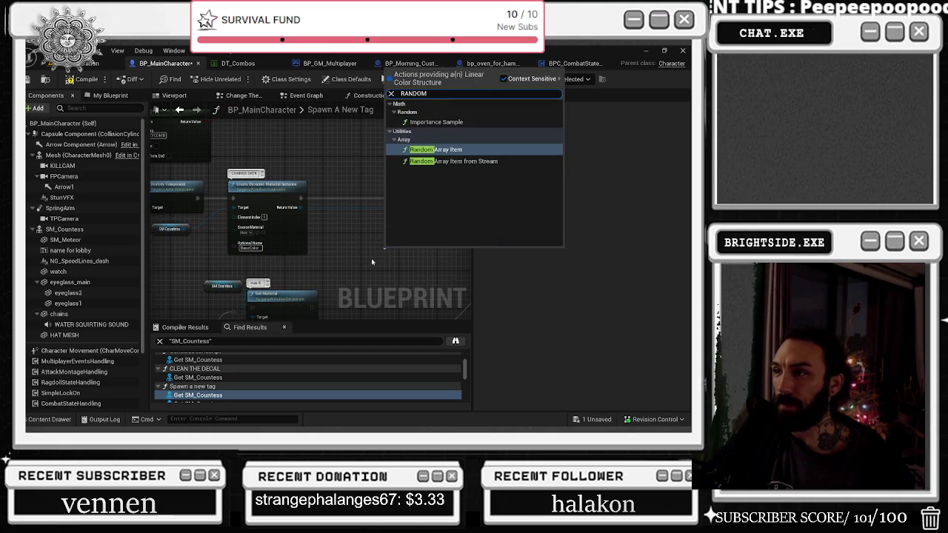
key(Return)
scroll(372, 262, up, 3)
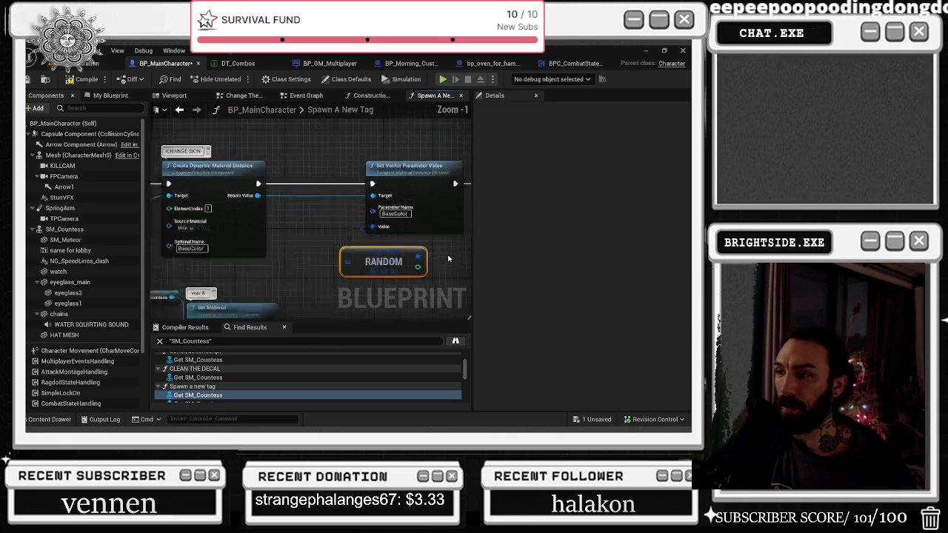
drag(357, 180, 404, 179)
drag(335, 251, 314, 236)
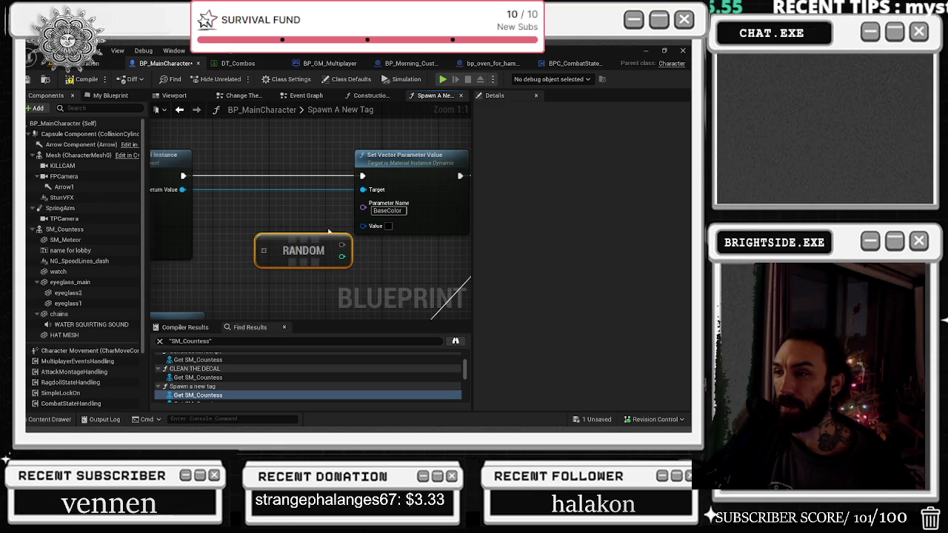
key(Delete)
Add a generic Select node wired to the Value pin and move it up-left.
drag(363, 226, 319, 246)
text(selec)
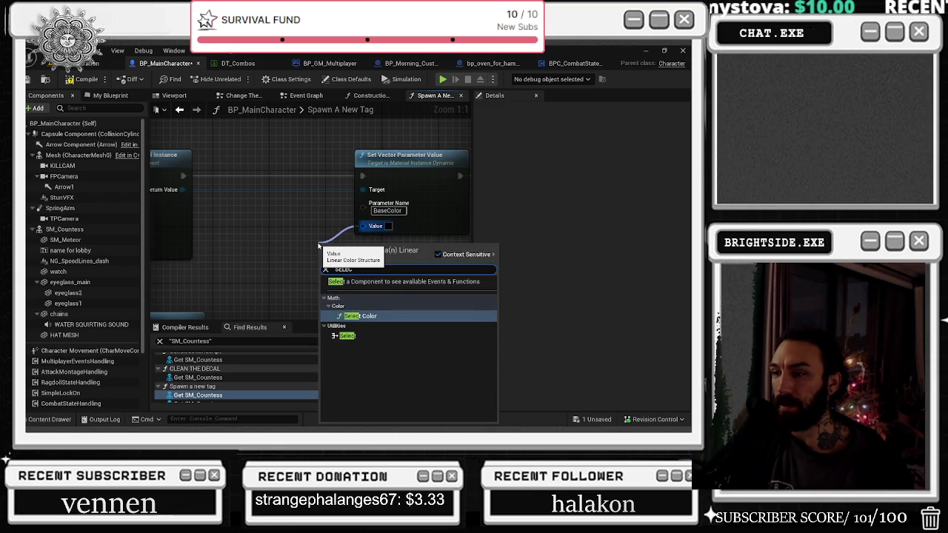
key(Down)
key(Return)
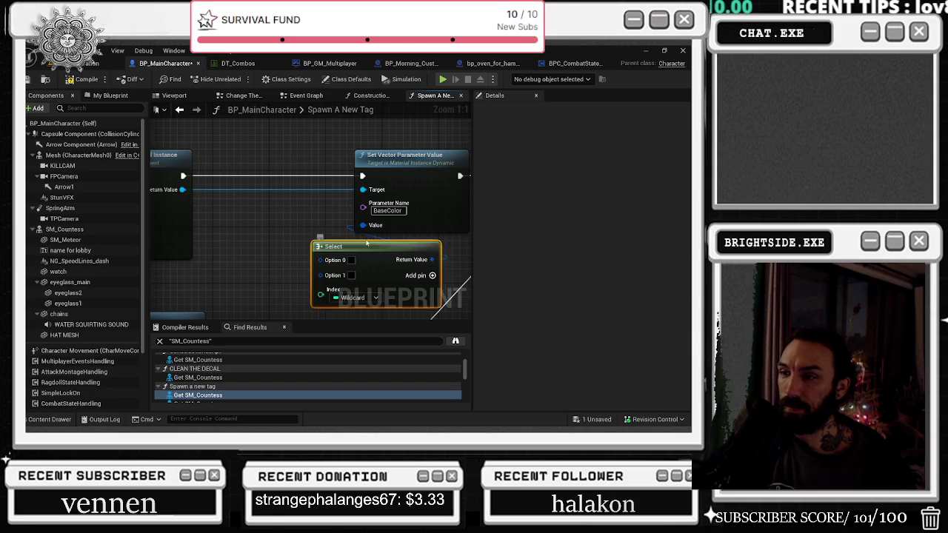
drag(354, 260, 261, 214)
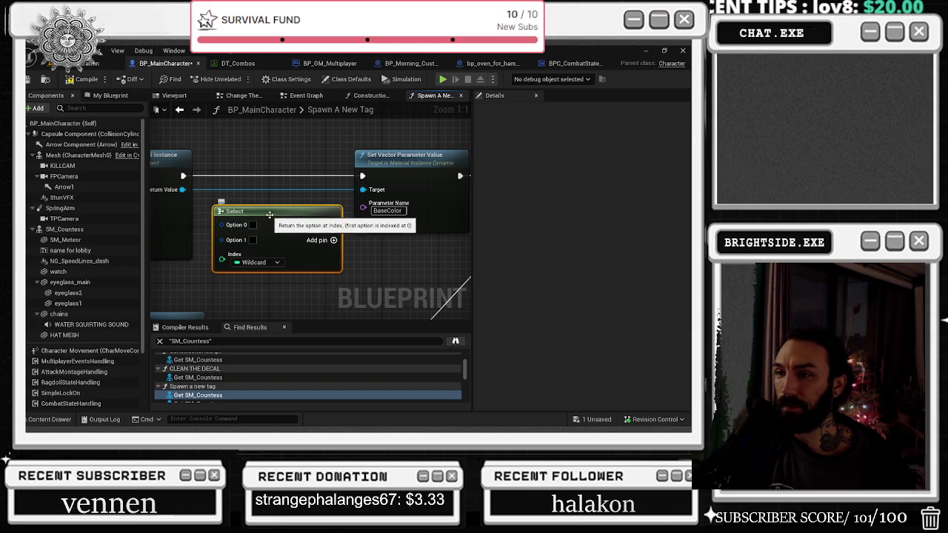
scroll(273, 194, down, 6)
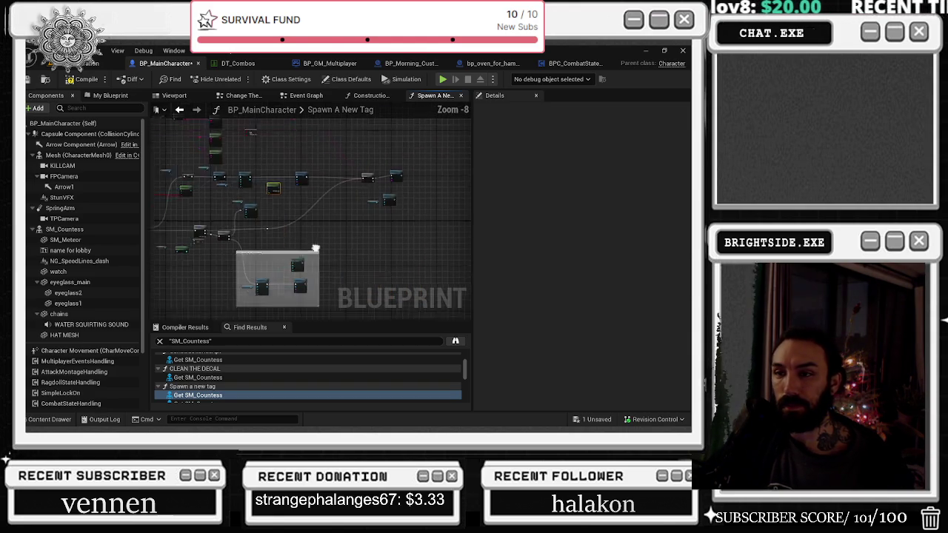
Check the existing red Value colour, then set the Select node's Option 0 to pink.
scroll(296, 259, up, 3)
drag(374, 314, 362, 199)
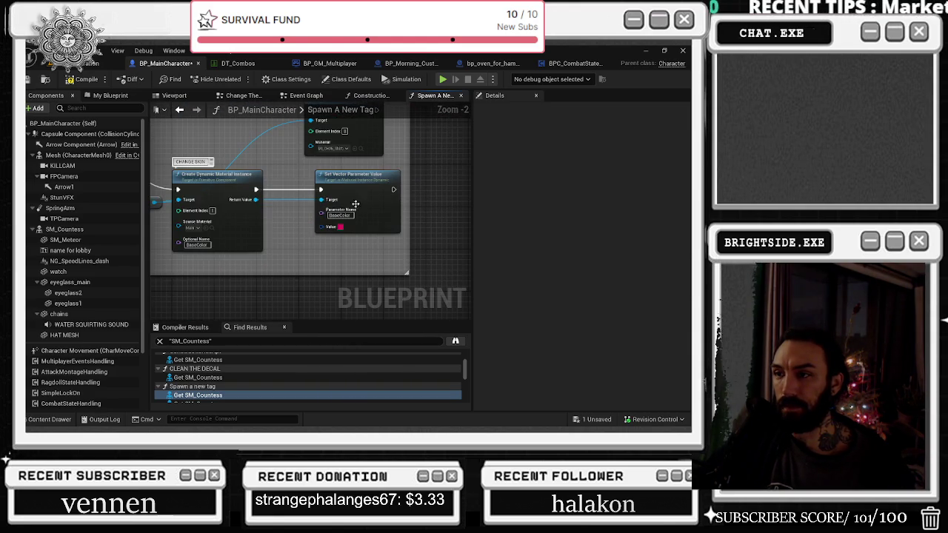
click(340, 227)
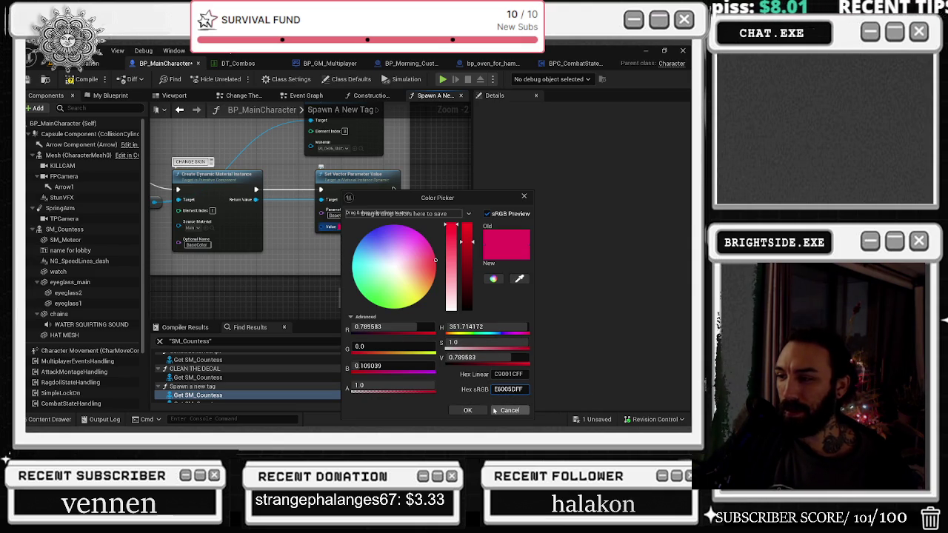
click(467, 410)
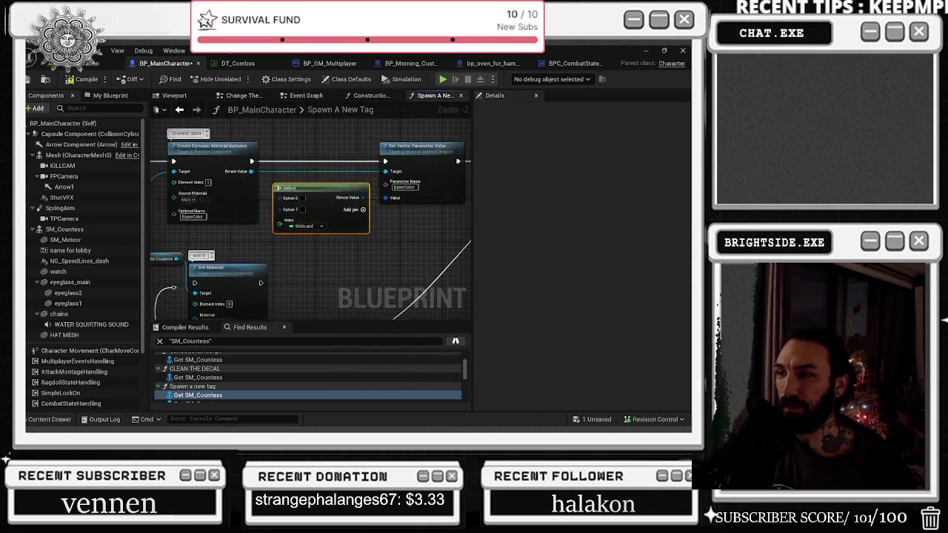
click(301, 200)
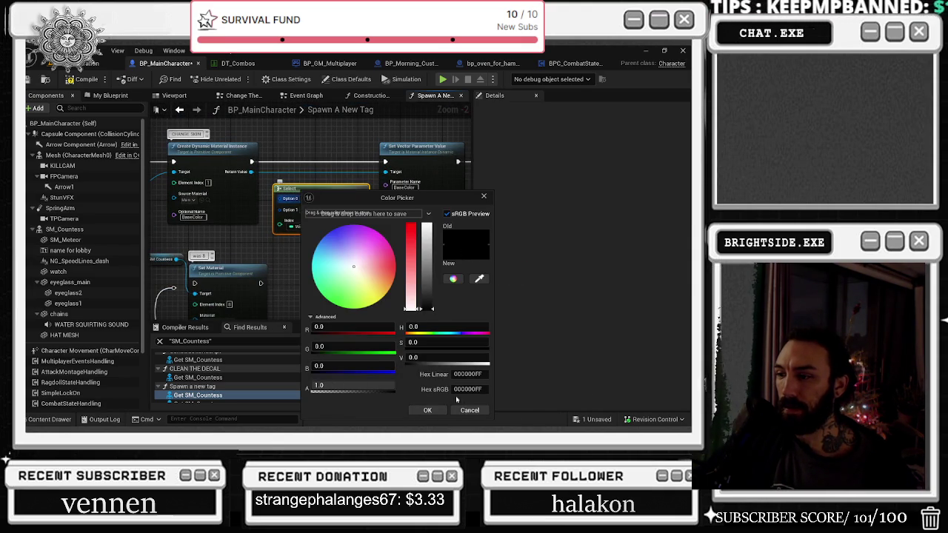
click(486, 392)
click(436, 410)
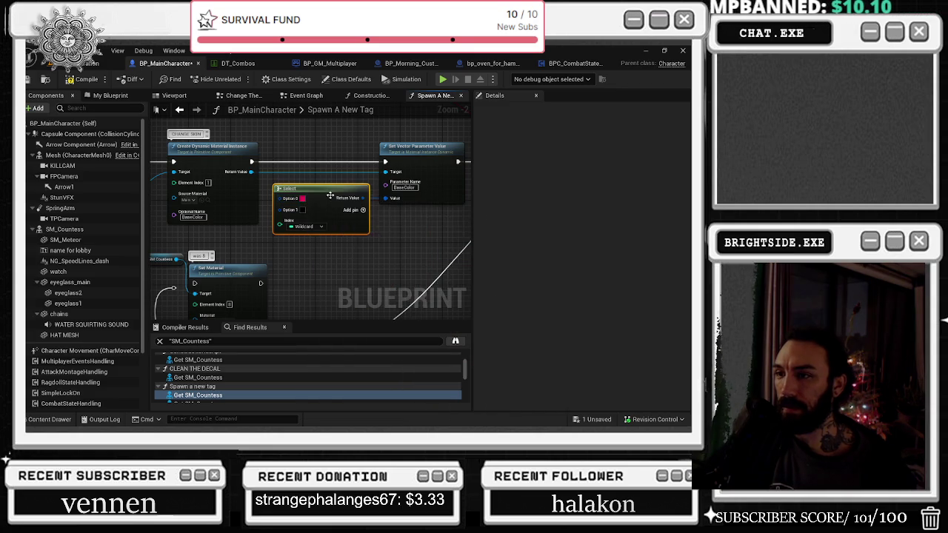
Set Option 1 on the Select node to a darker green.
click(302, 209)
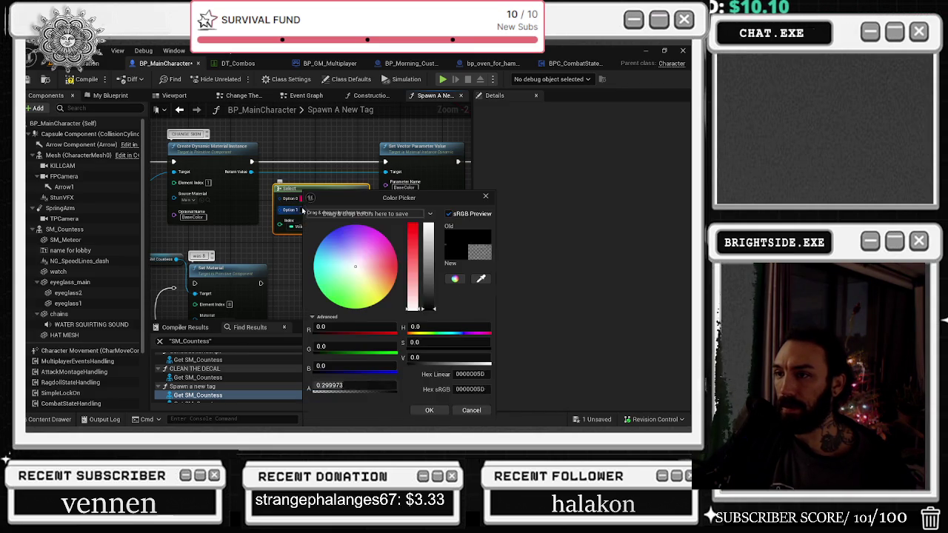
click(429, 410)
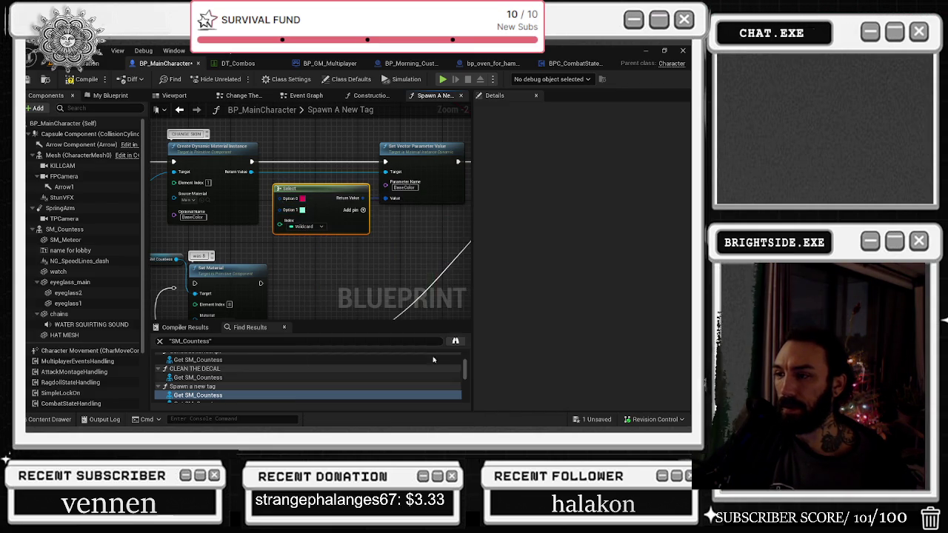
click(301, 209)
mouse_move(424, 249)
mouse_down()
mouse_move(435, 257)
mouse_move(428, 224)
mouse_up()
click(328, 290)
click(428, 412)
Add an Option 2 pin and give it a dark blue colour.
click(365, 210)
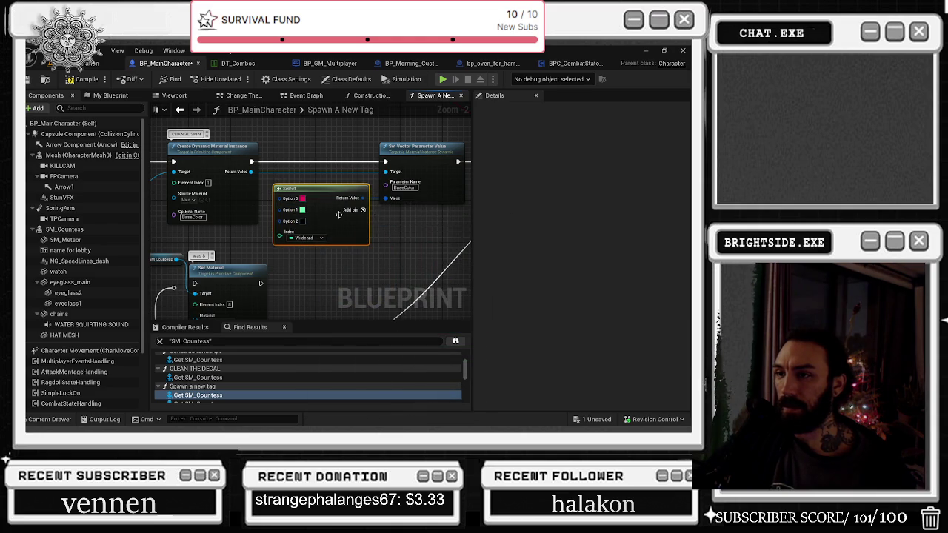
click(300, 221)
drag(392, 273, 335, 237)
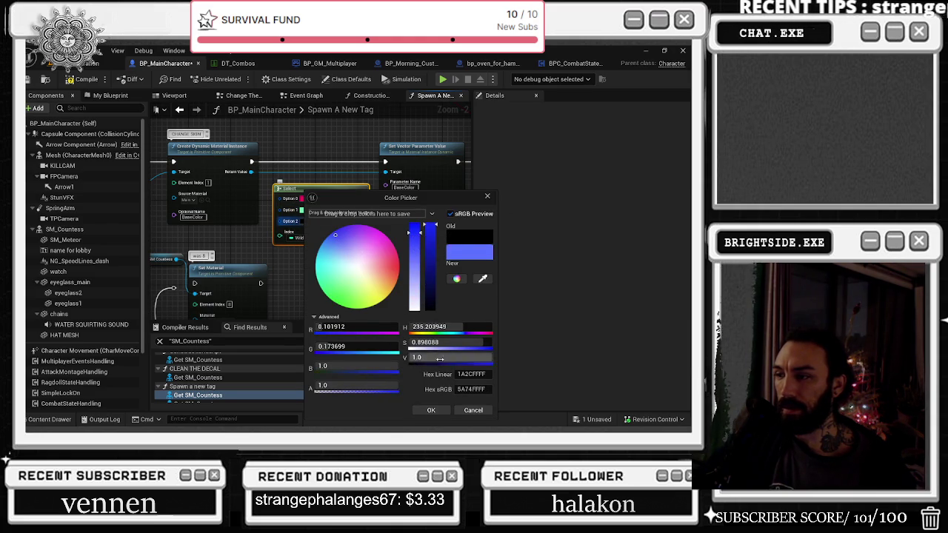
click(430, 410)
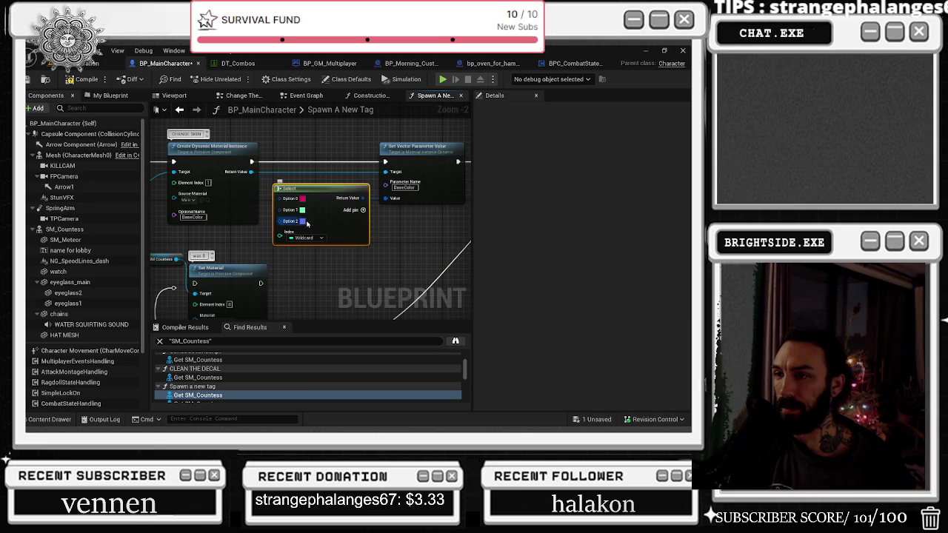
click(302, 221)
mouse_move(427, 233)
mouse_down()
mouse_move(432, 254)
mouse_move(412, 209)
mouse_up()
click(429, 410)
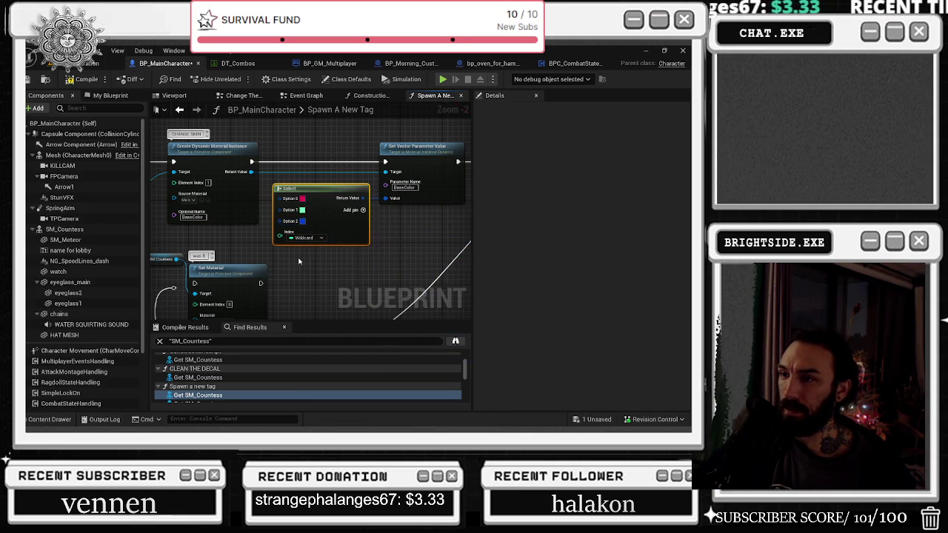
Add an Option 3 pin, then move the OBS window aside and return to the graph.
click(362, 210)
key(alt+Tab)
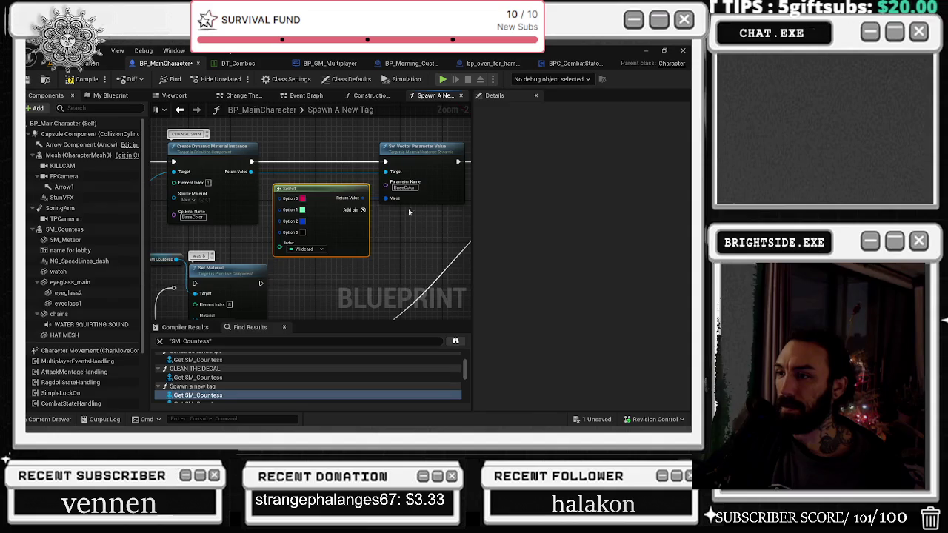
click(88, 420)
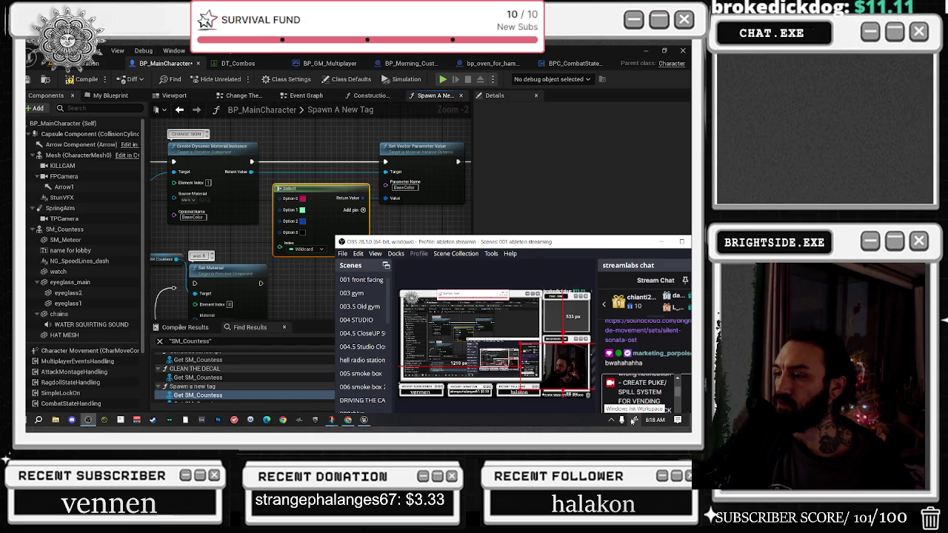
click(633, 420)
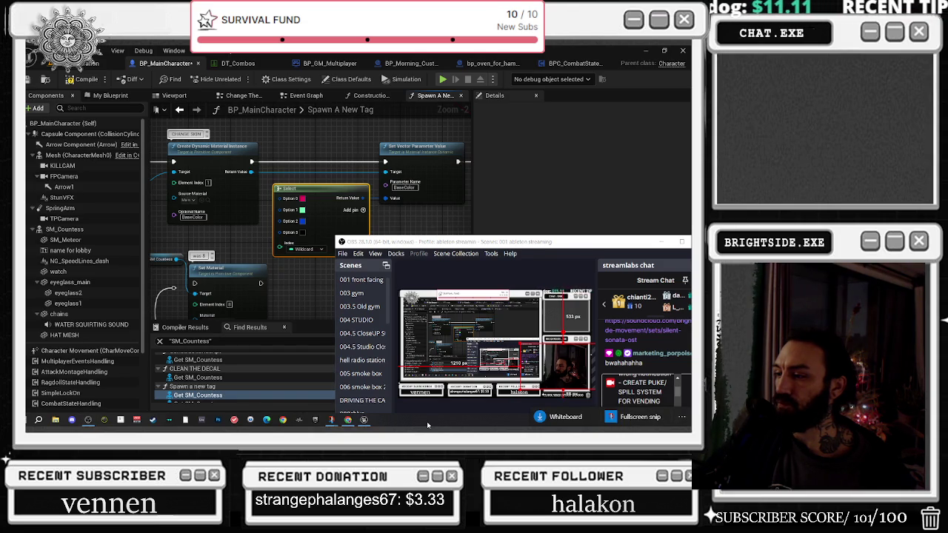
click(678, 419)
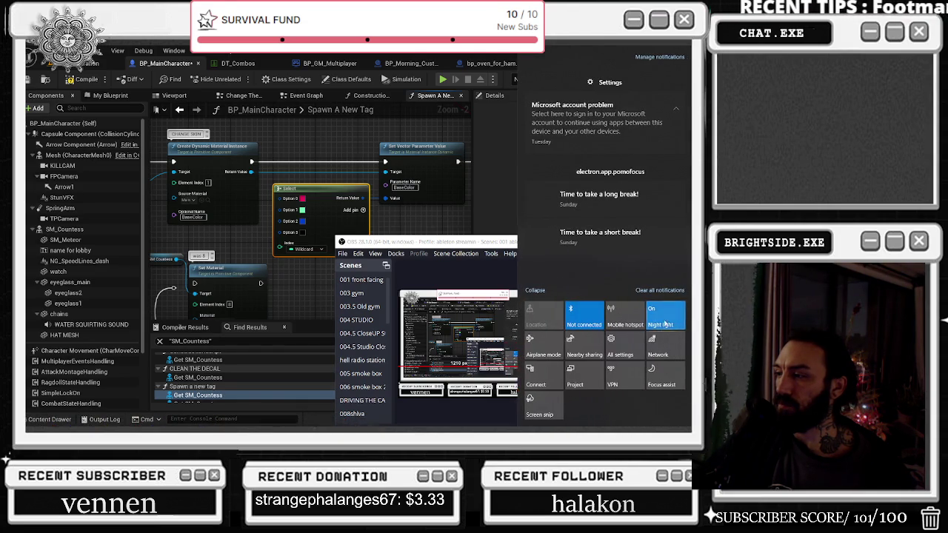
drag(509, 242, 383, 244)
click(535, 243)
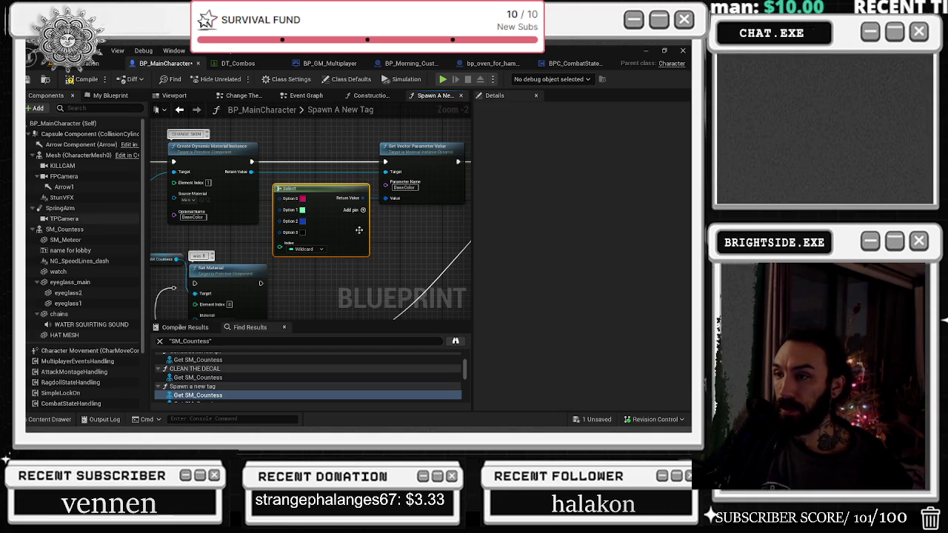
Brighten Option 0's pink to full value and deepen Option 1's green.
scroll(314, 218, up, 2)
click(299, 192)
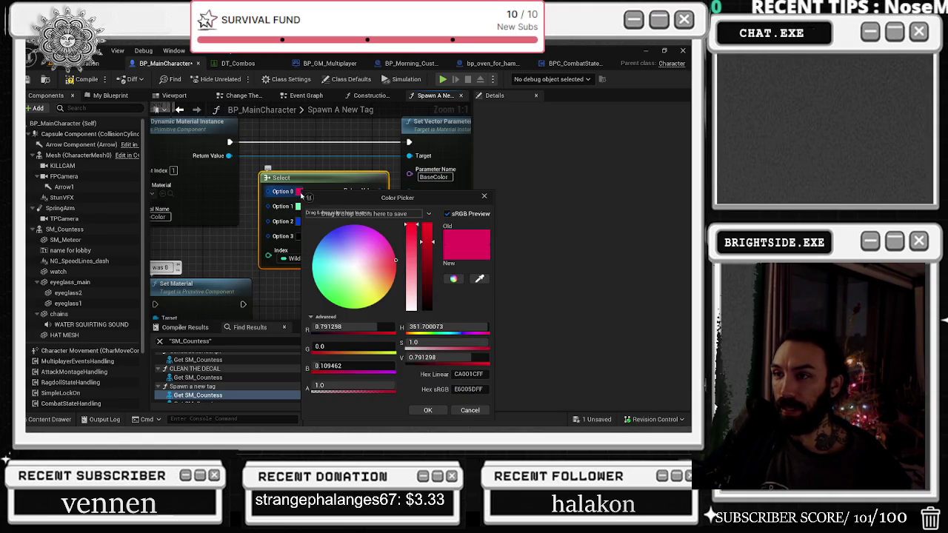
click(430, 224)
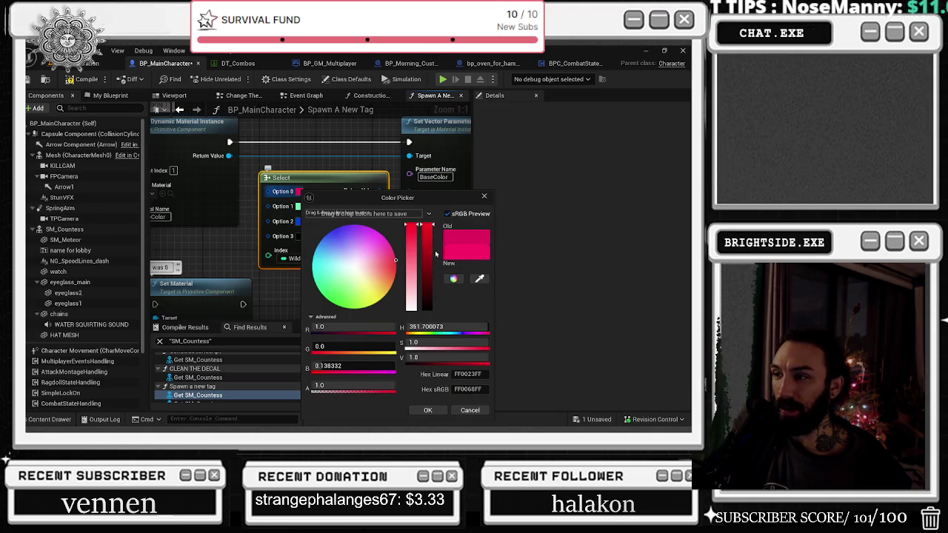
click(427, 410)
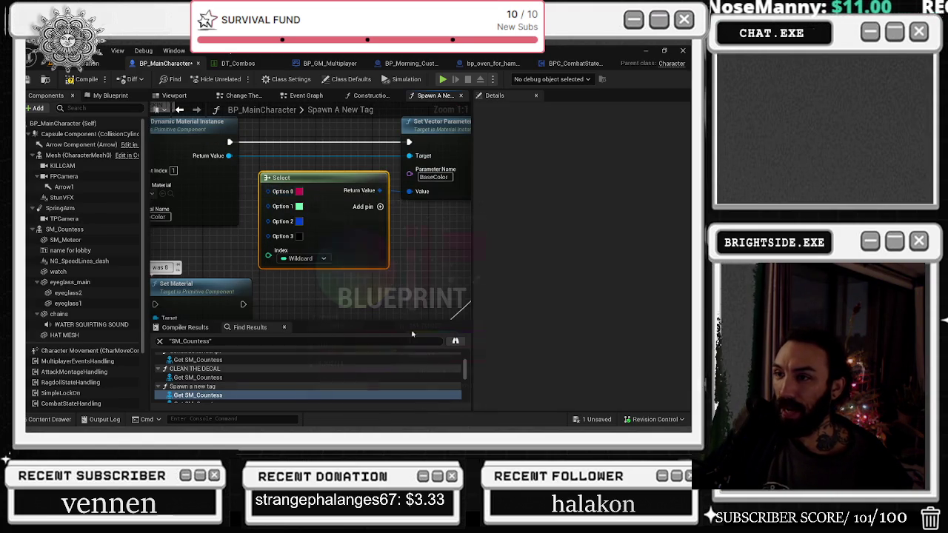
click(299, 206)
drag(426, 245, 427, 255)
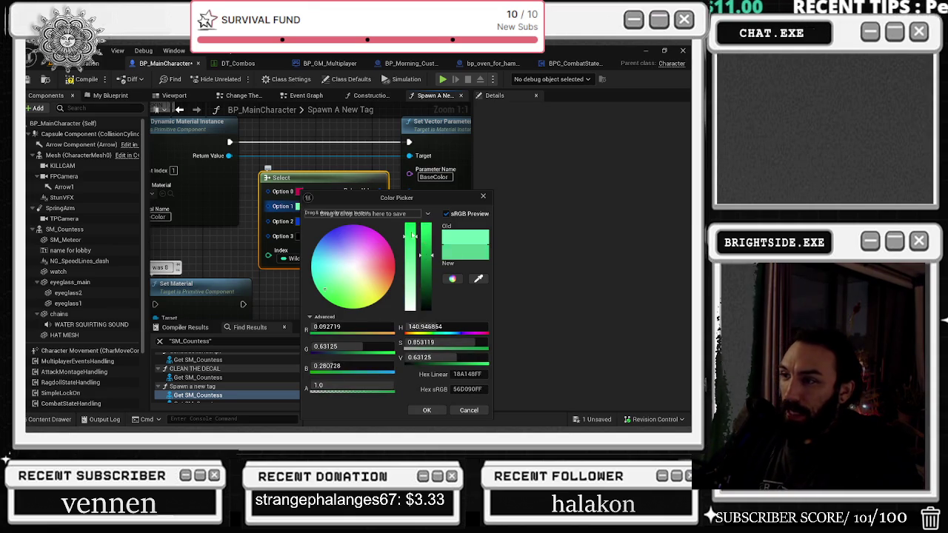
click(333, 304)
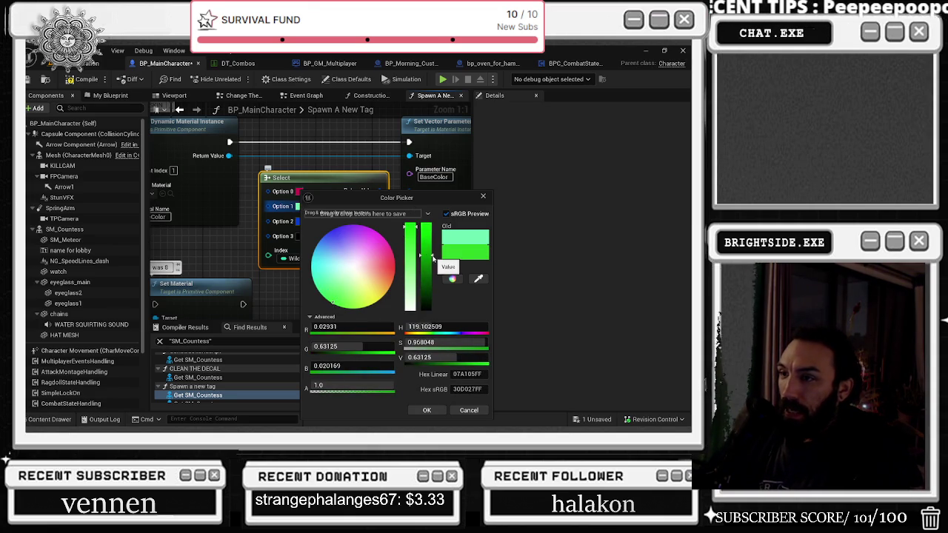
click(426, 410)
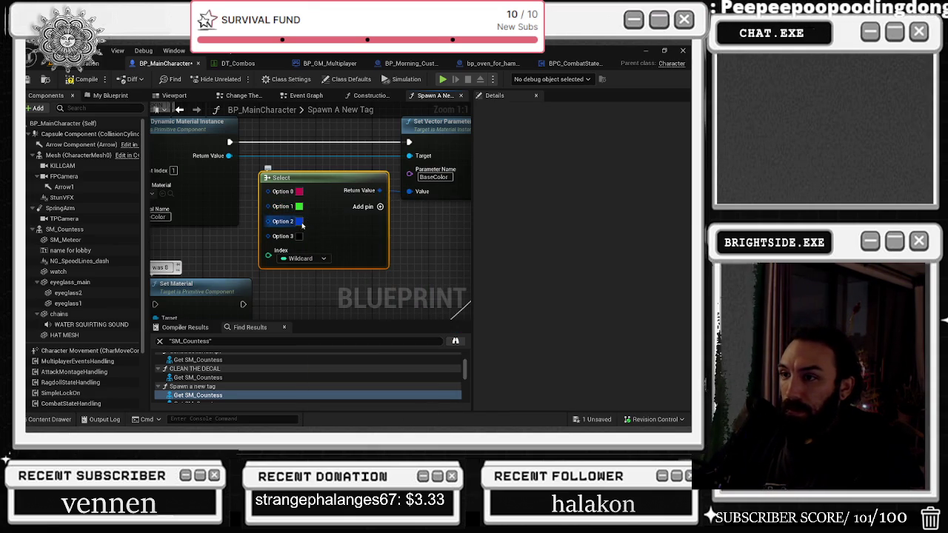
Set Option 3 to purple and add Option 4 as bright yellow.
click(299, 236)
mouse_move(425, 300)
mouse_down()
mouse_move(425, 224)
mouse_move(411, 245)
mouse_move(434, 244)
mouse_move(434, 262)
mouse_up()
click(363, 230)
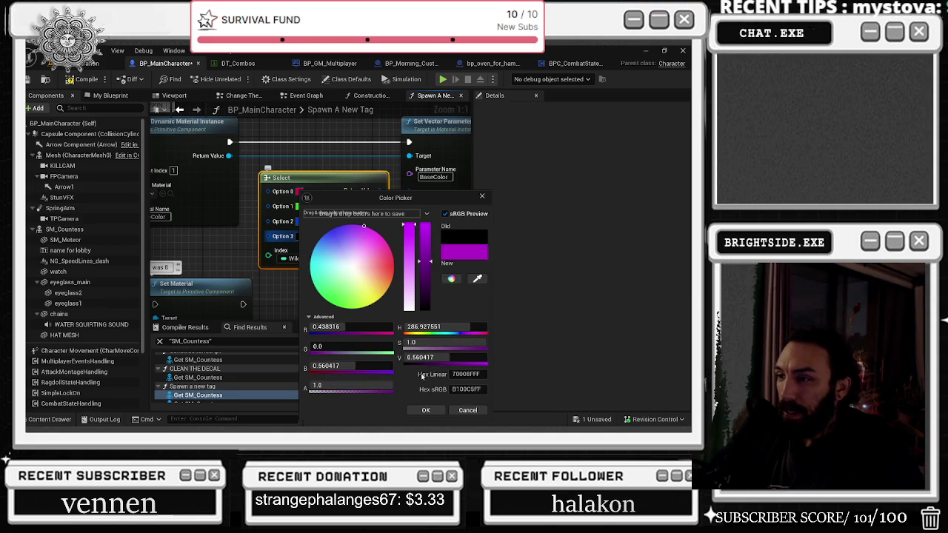
click(426, 410)
click(380, 208)
click(299, 251)
drag(370, 278, 376, 300)
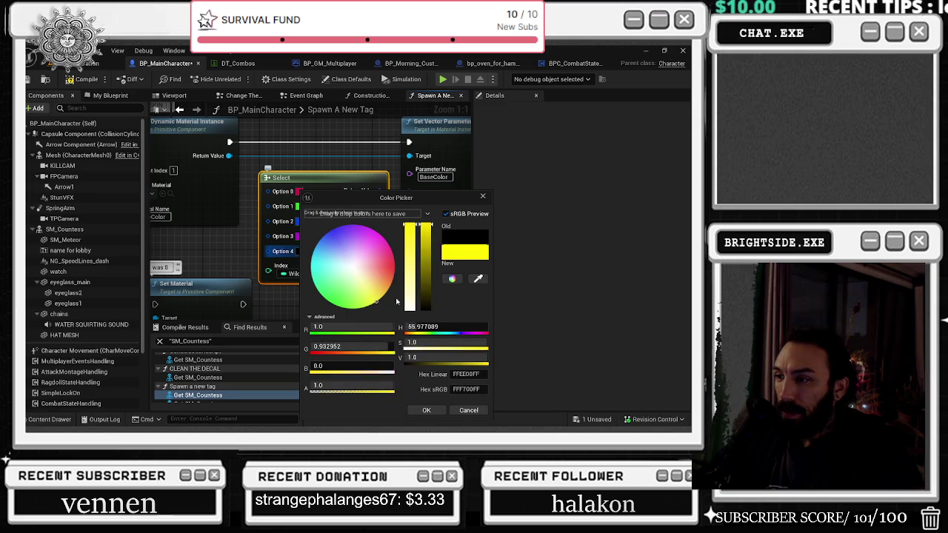
click(426, 410)
Add Option 5 as pure white and Option 6 as light cyan.
click(380, 206)
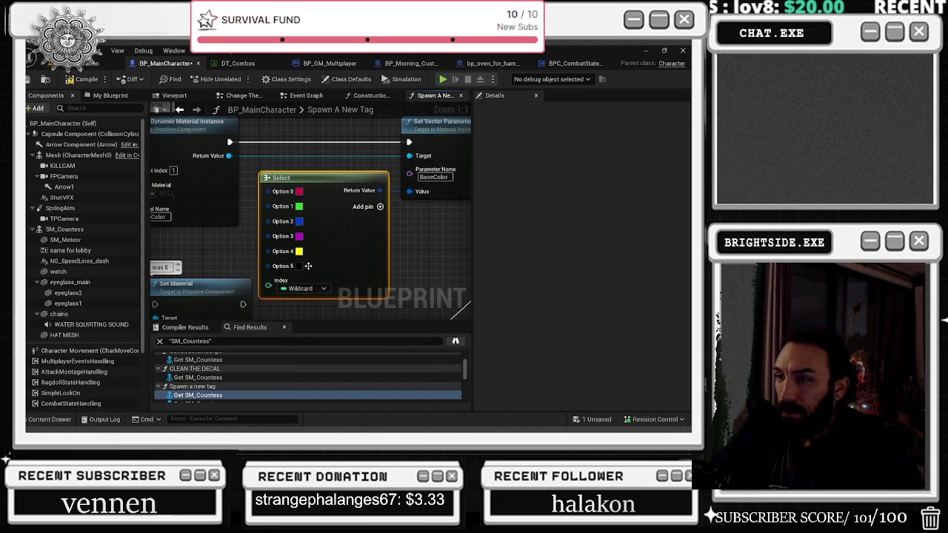
click(299, 266)
click(427, 225)
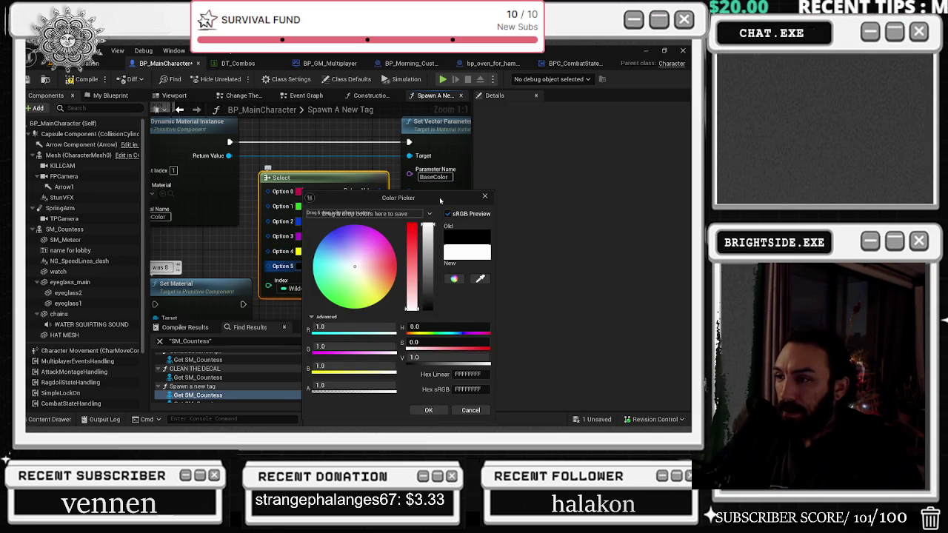
click(430, 409)
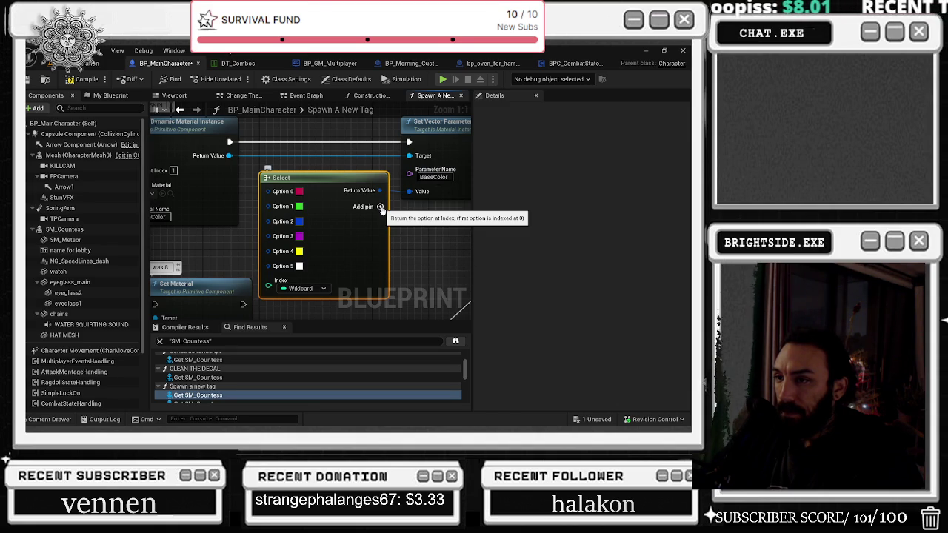
click(379, 207)
click(298, 282)
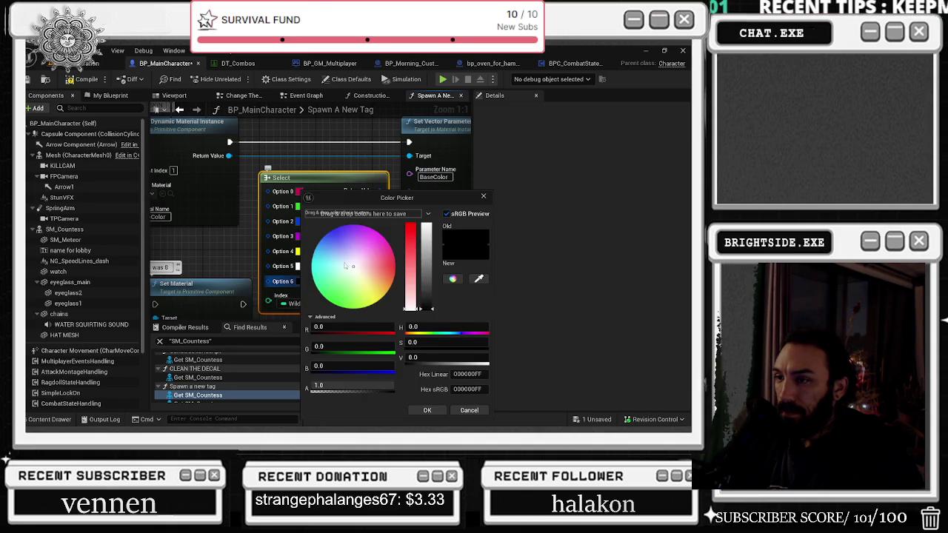
drag(345, 265, 319, 261)
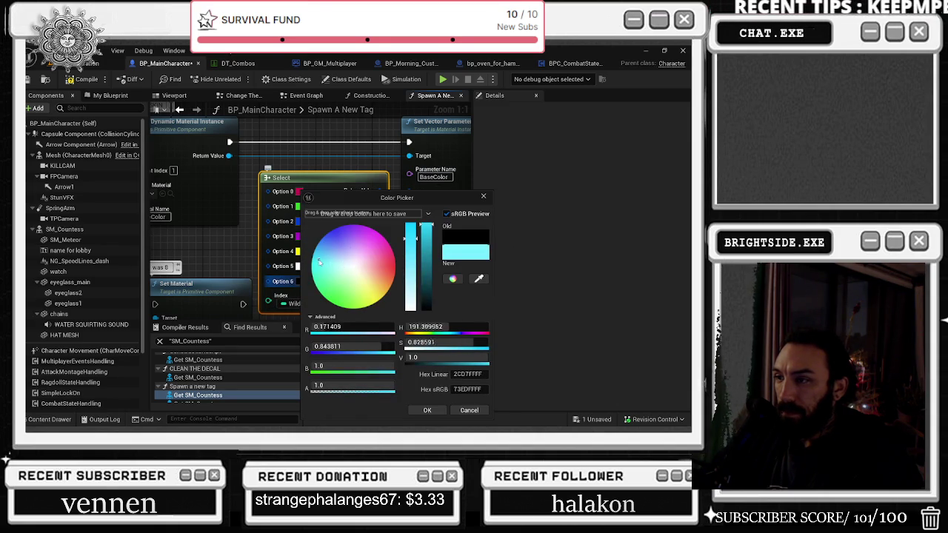
click(426, 411)
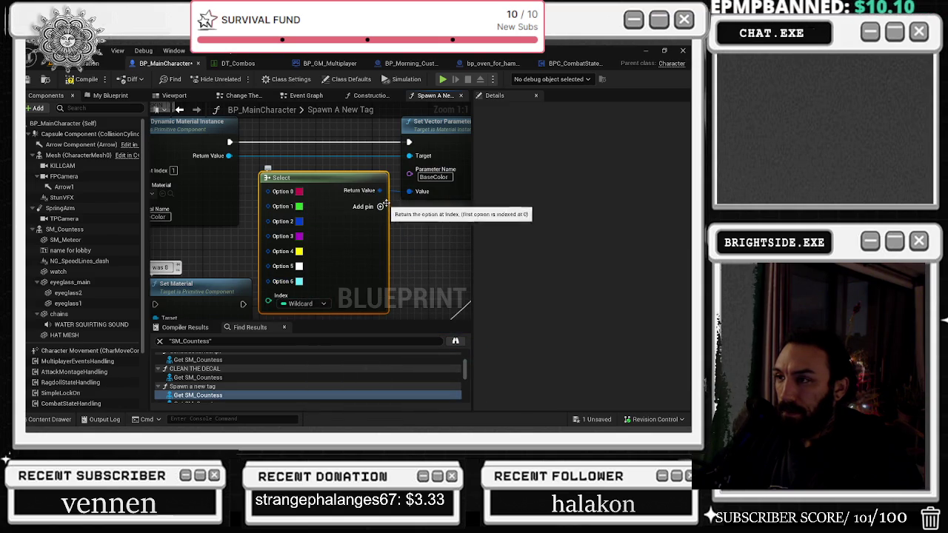
scroll(327, 219, down, 6)
Rearrange the Set Vector Parameter Value and Select nodes in the graph.
scroll(327, 219, up, 2)
drag(321, 235, 316, 153)
click(407, 220)
drag(407, 220, 450, 212)
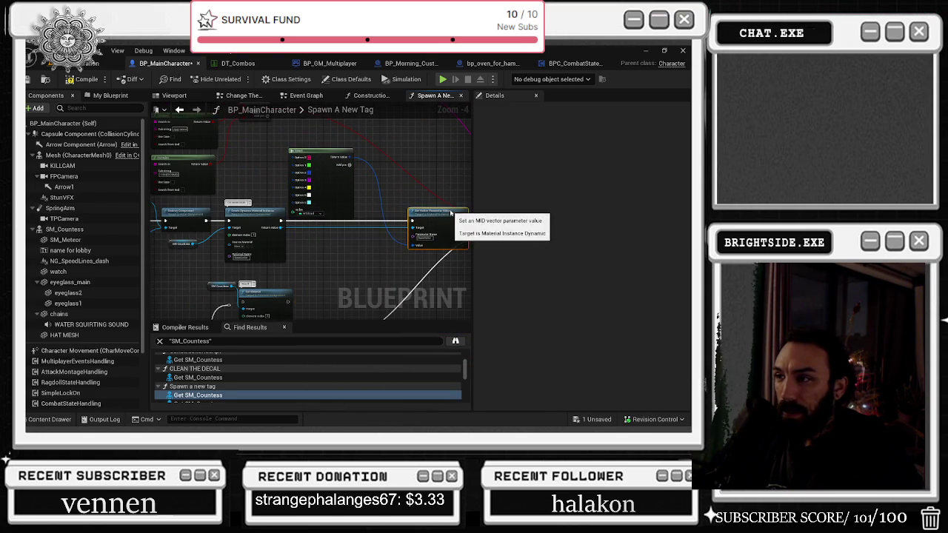
drag(319, 152, 345, 140)
drag(430, 169, 476, 180)
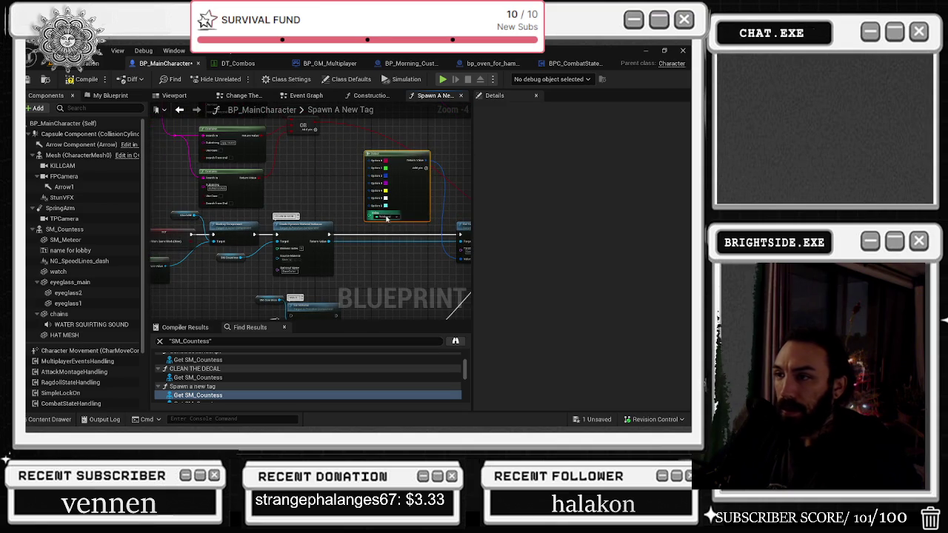
right_click(368, 217)
scroll(351, 209, up, 1)
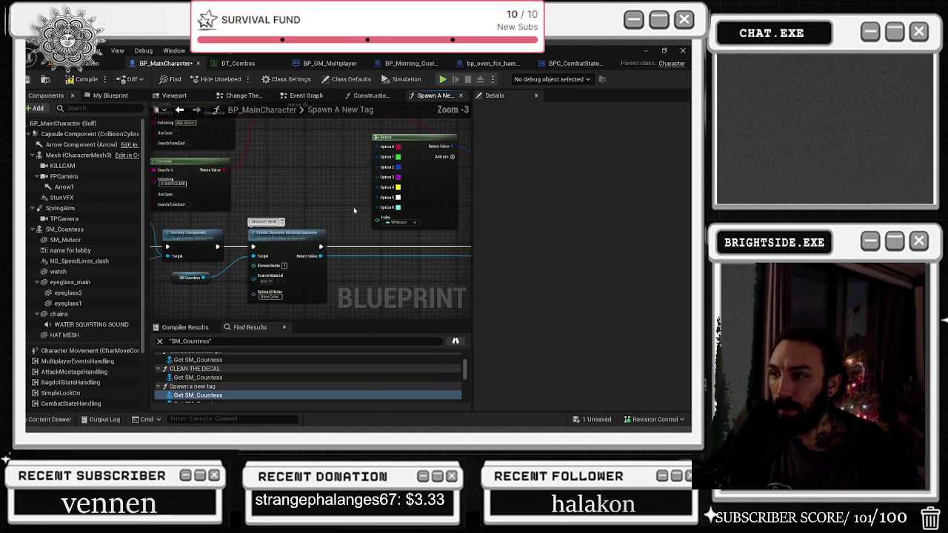
Feed the Select node's Index from a Random Integer in Range node with Max 3.
drag(377, 223, 316, 174)
text(RA)
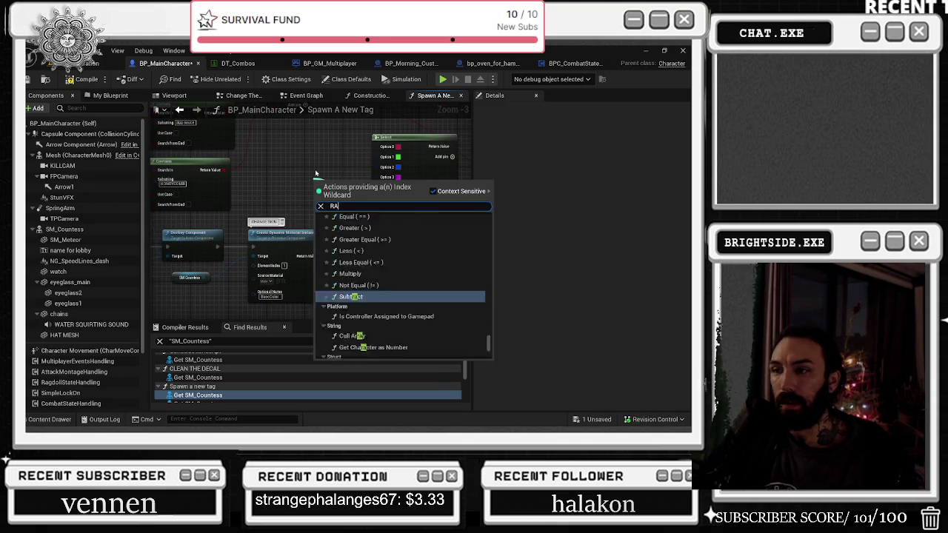
text(NDOM IN)
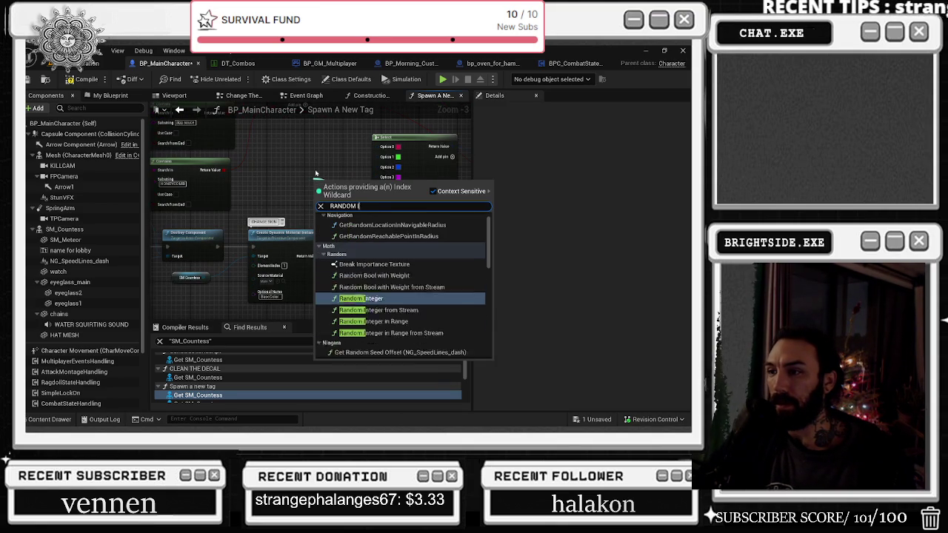
key(Down)
key(Down)
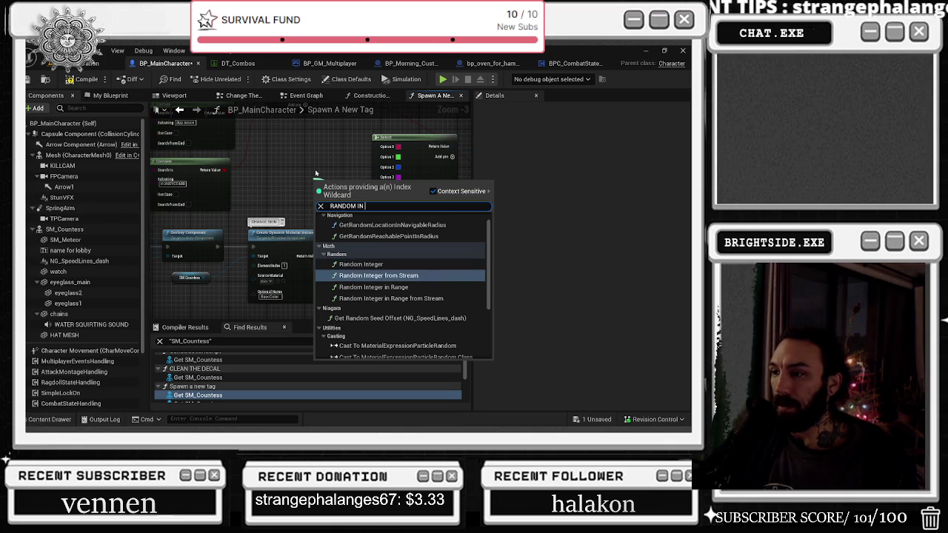
key(Return)
scroll(350, 184, up, 1)
drag(342, 192, 314, 177)
click(303, 191)
text(3)
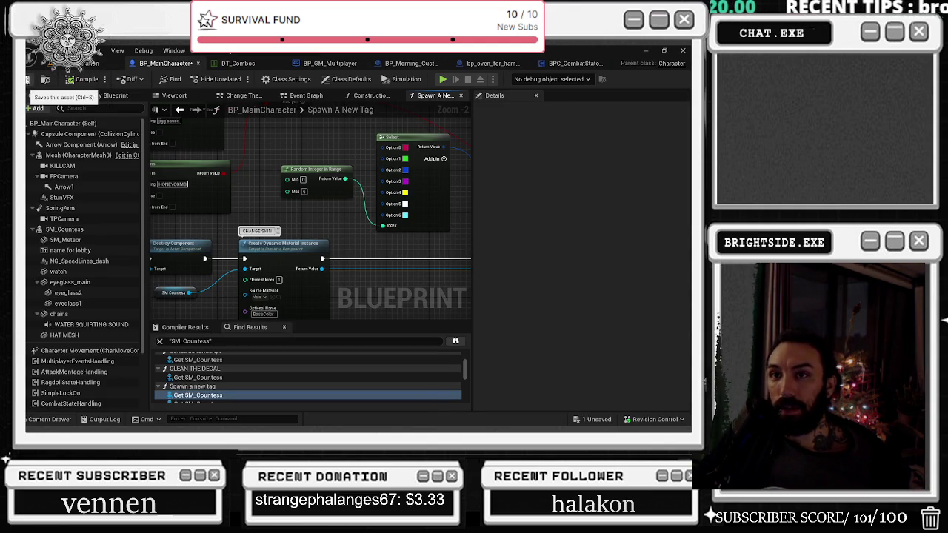
Save the blueprint and all assets, then select SM_Countess in BP_MainCharacter's Components panel.
click(45, 79)
click(85, 64)
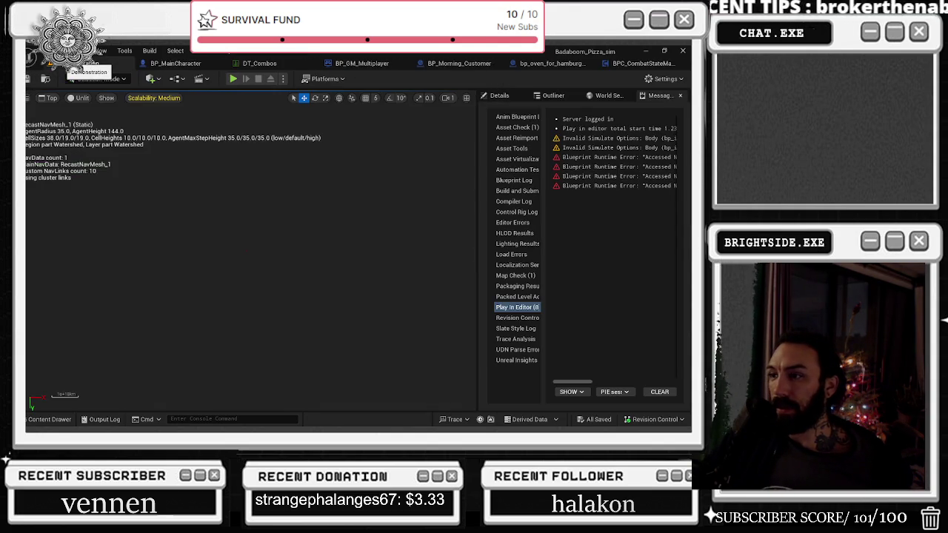
click(158, 64)
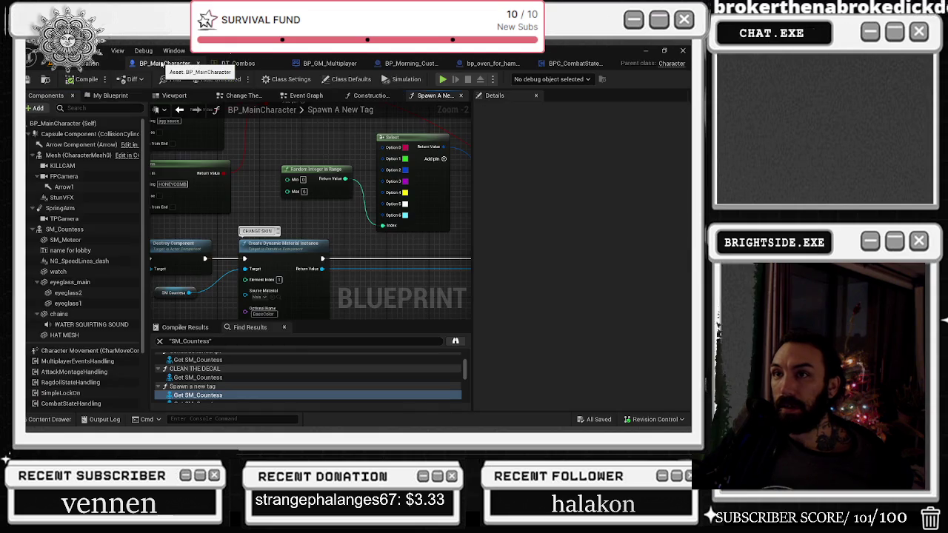
click(65, 228)
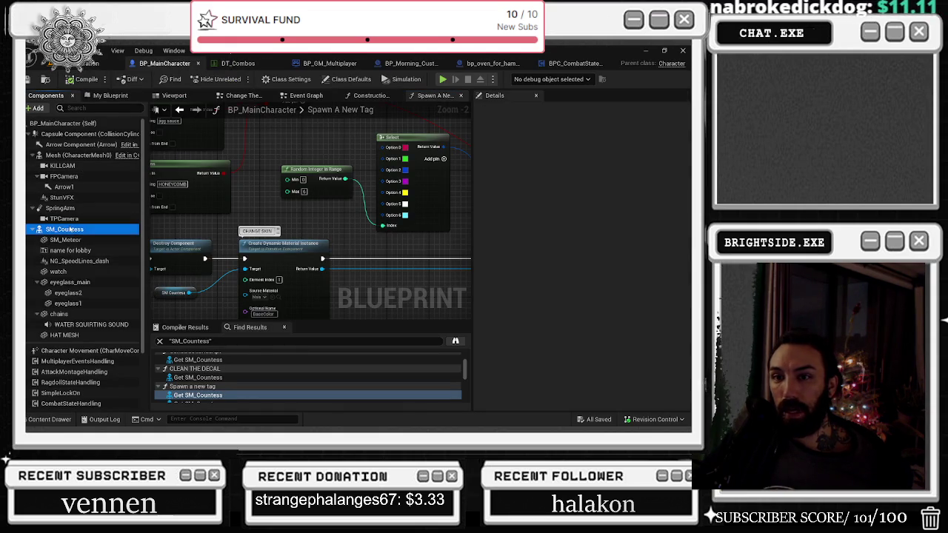
scroll(670, 282, down, 3)
Check the Main material's BaseColor hex, close it without saving, and return to BP_MainCharacter.
double_click(566, 313)
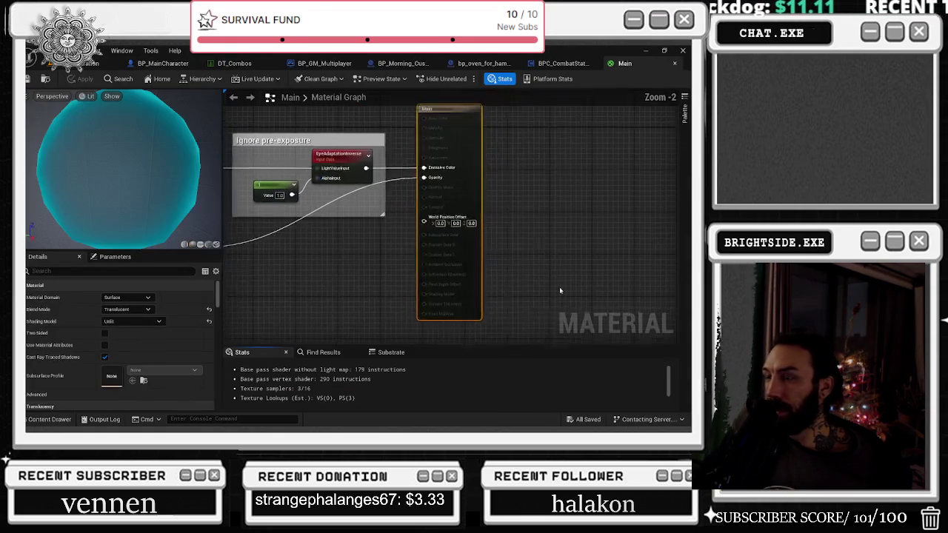
mouse_move(364, 217)
mouse_down()
mouse_move(493, 228)
mouse_move(589, 255)
mouse_up()
click(339, 147)
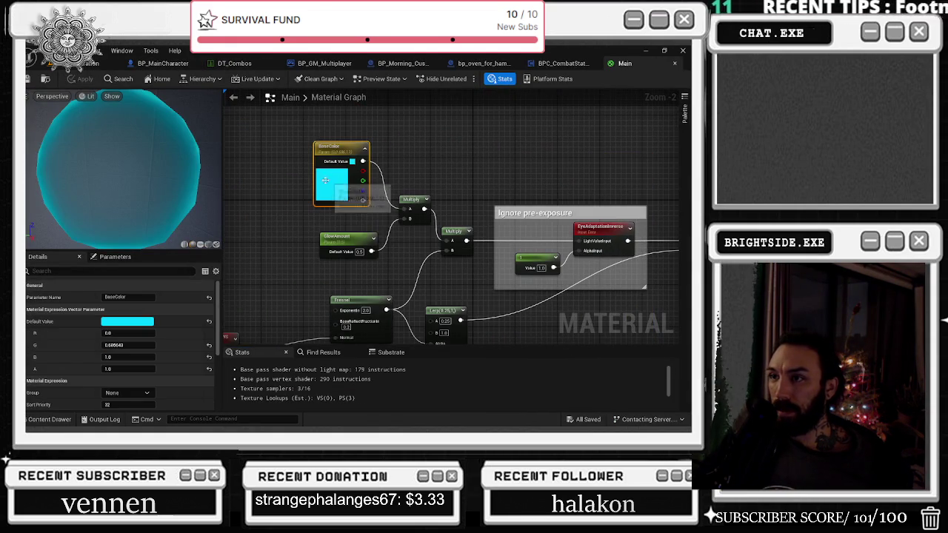
click(127, 321)
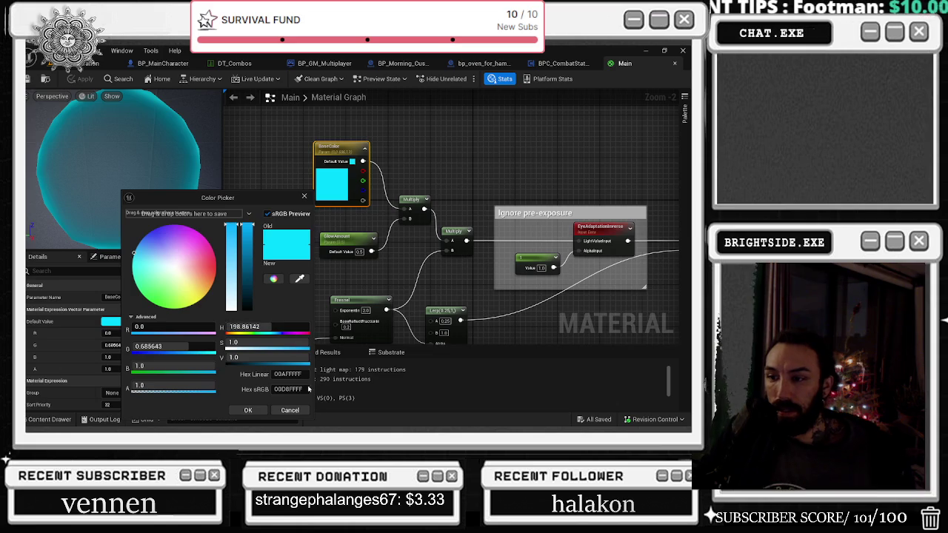
key(Return)
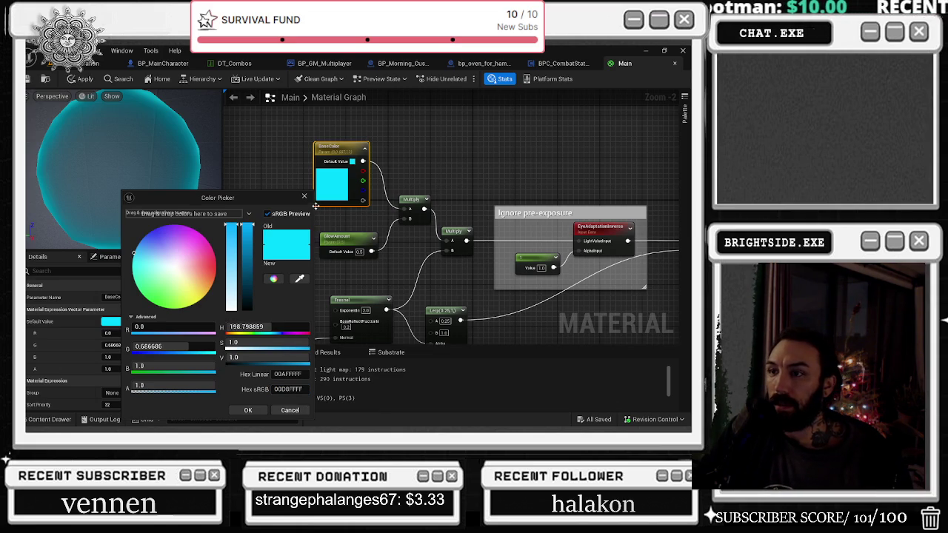
click(303, 198)
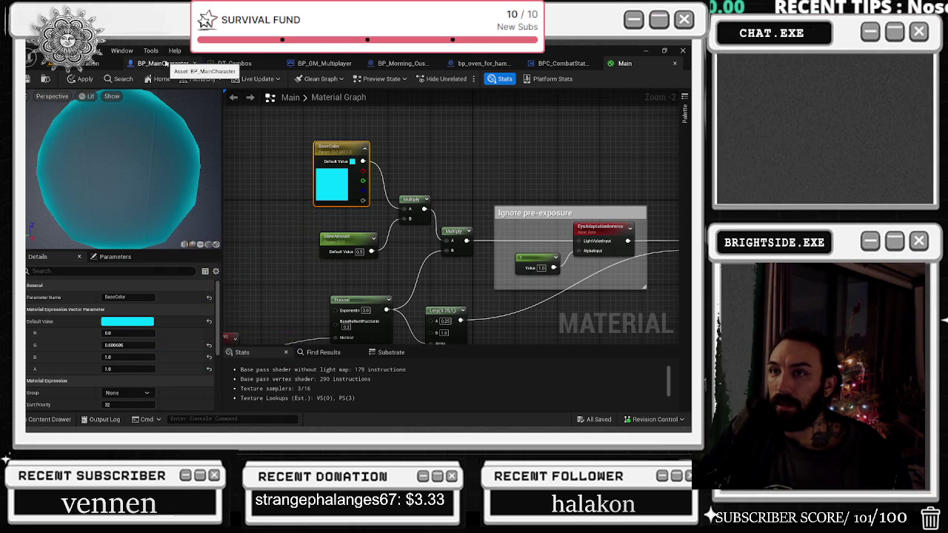
click(675, 63)
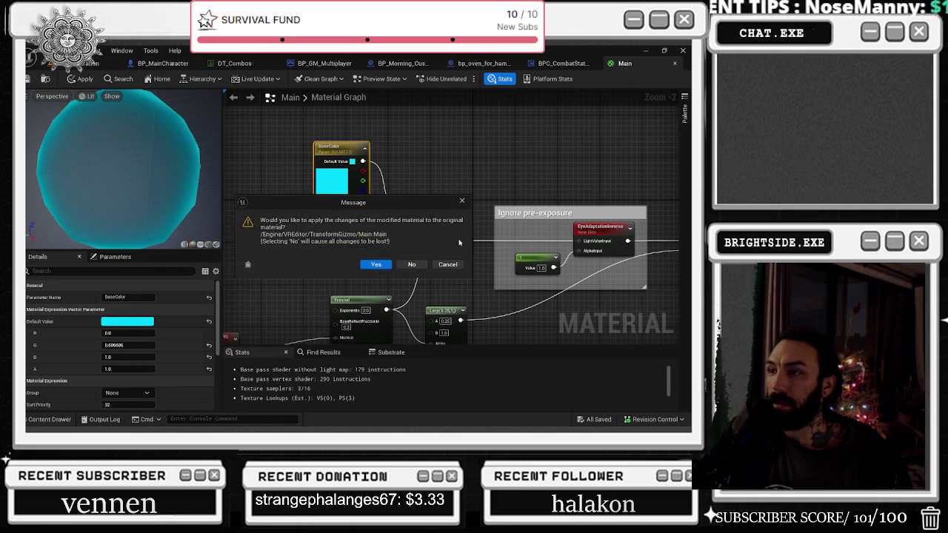
click(411, 265)
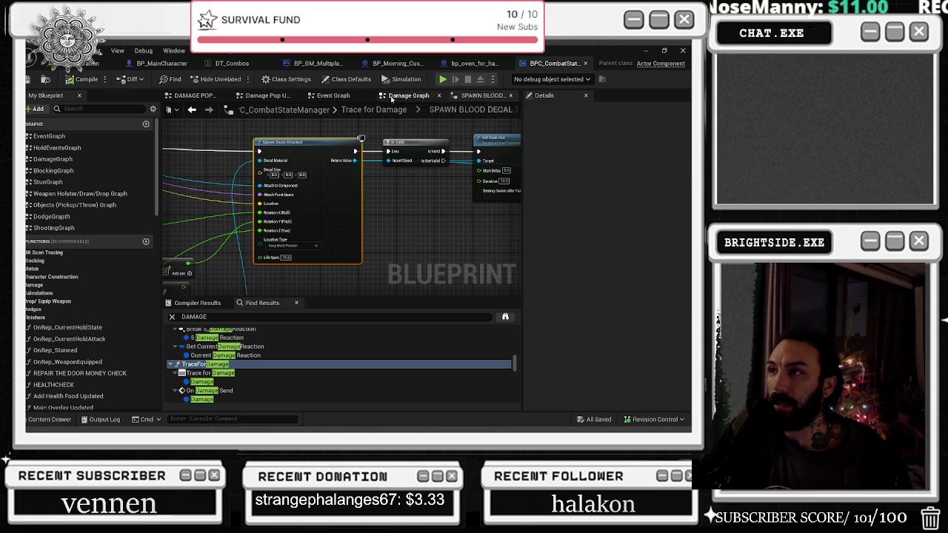
click(163, 63)
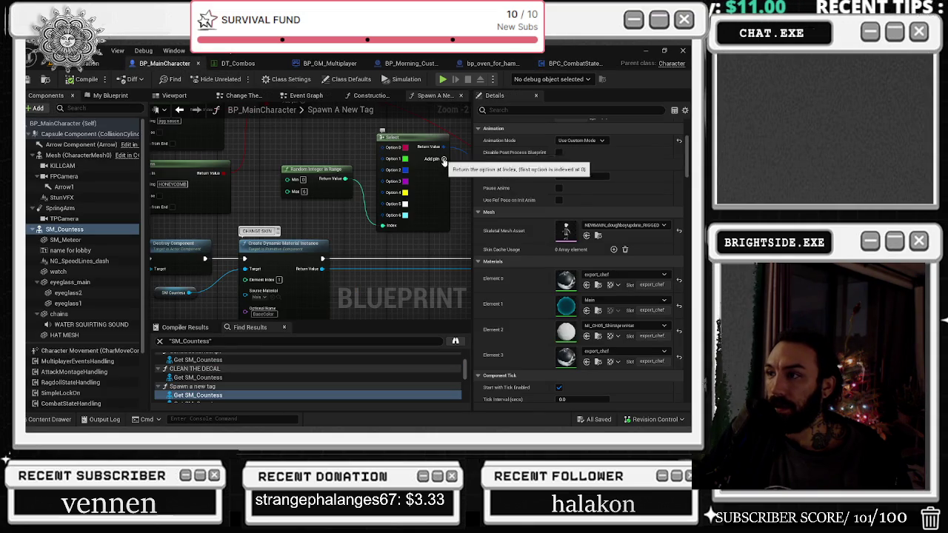
Set Option 6's hex colour to 00D8FFFF, then compile and save all.
click(404, 215)
click(574, 388)
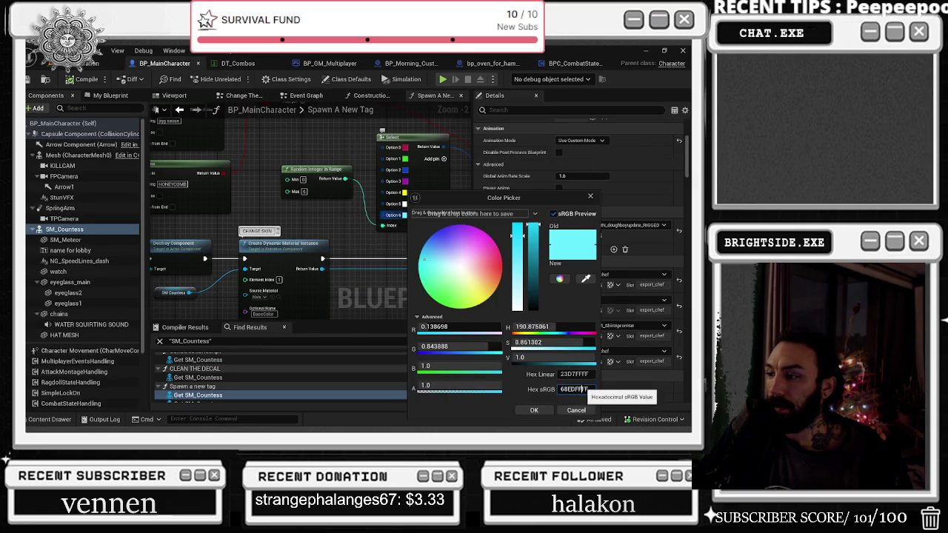
text(00D8FFFF)
click(533, 409)
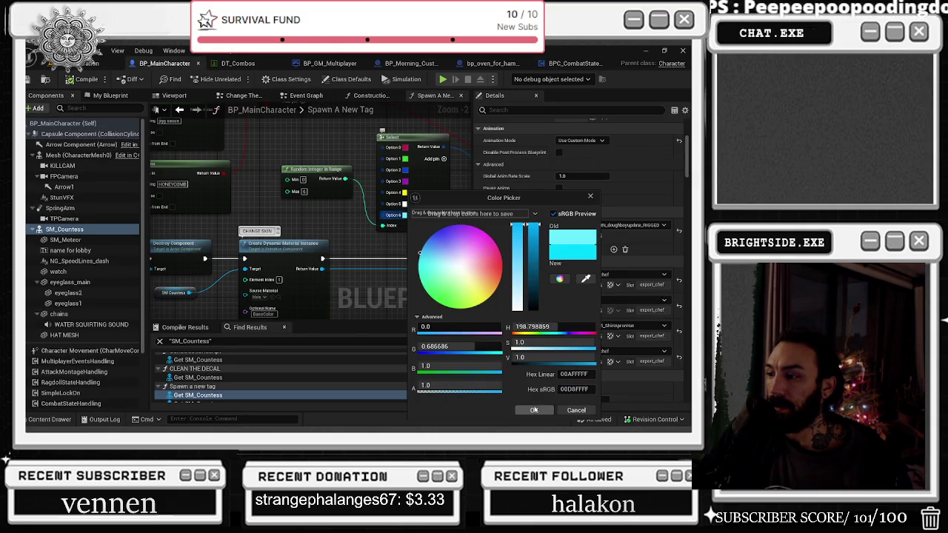
click(534, 411)
click(68, 80)
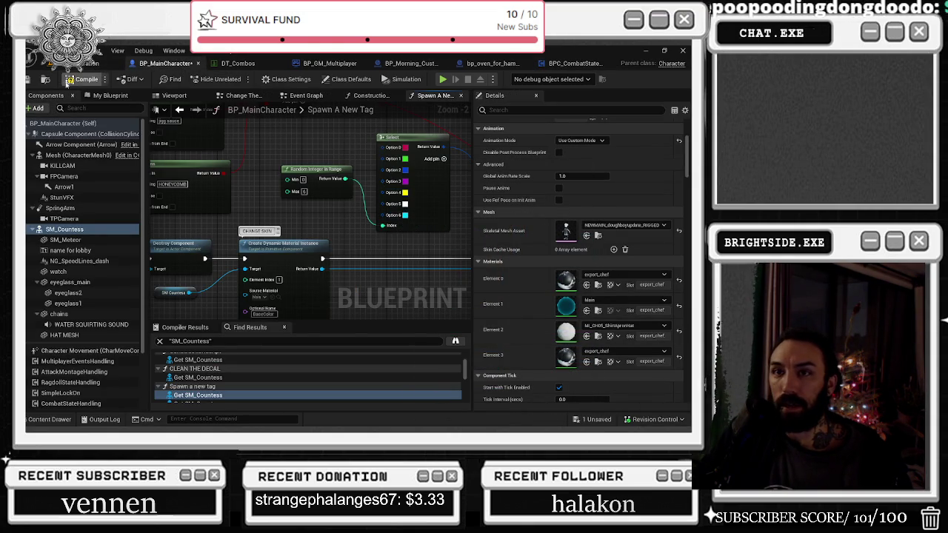
click(26, 81)
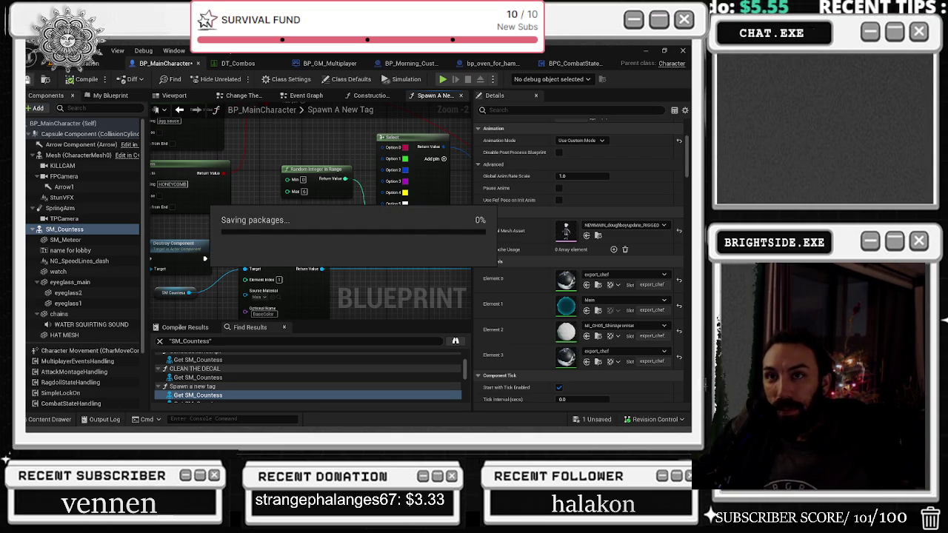
Run Play In Editor repeatedly, walking the chef with W, S and A to check outfit colours.
click(89, 62)
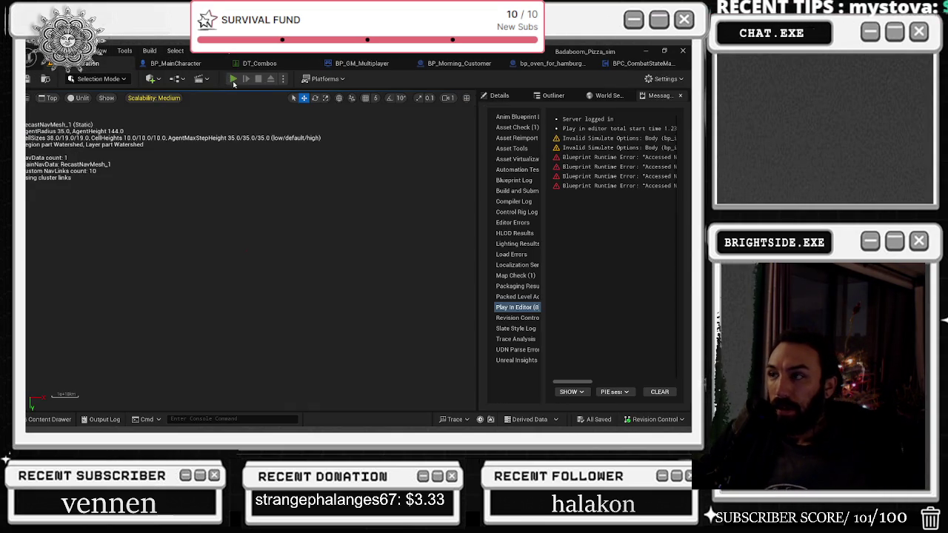
key(alt+p)
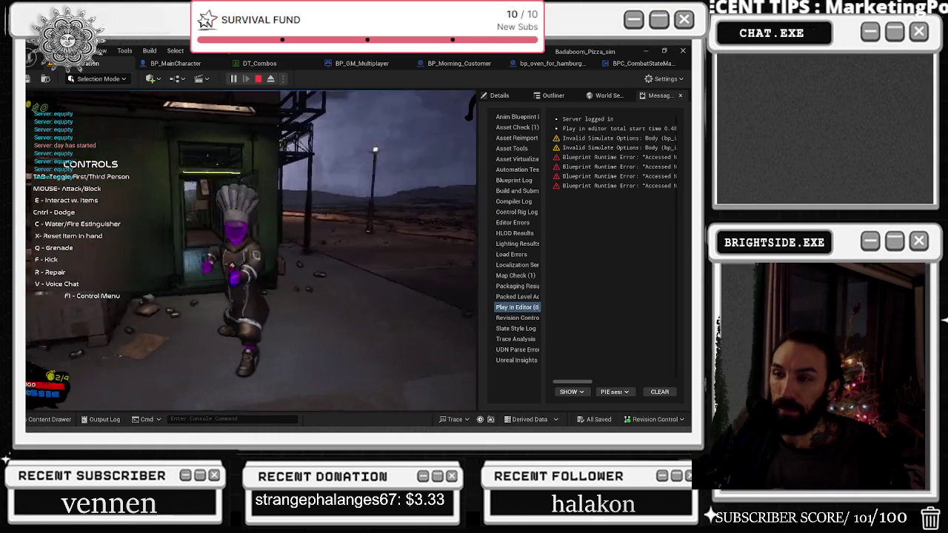
key(Escape)
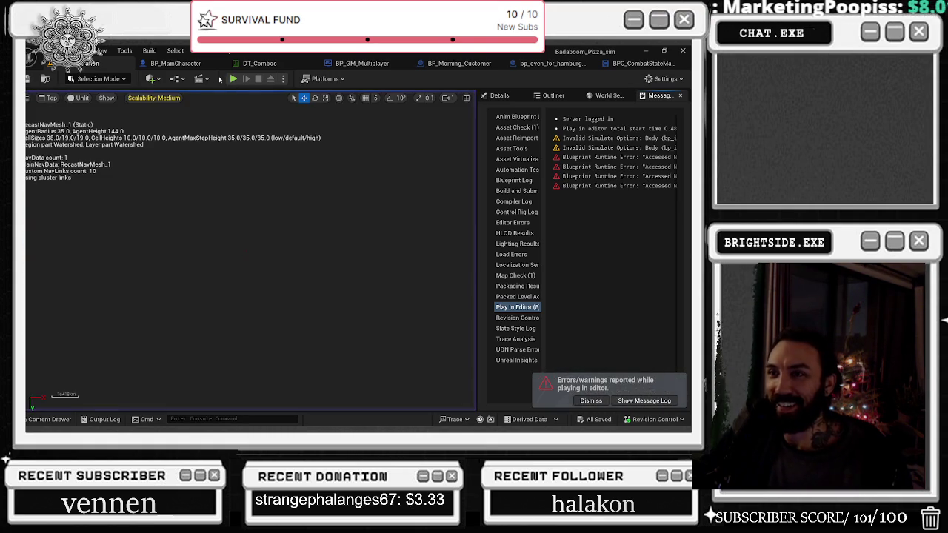
key(alt+p)
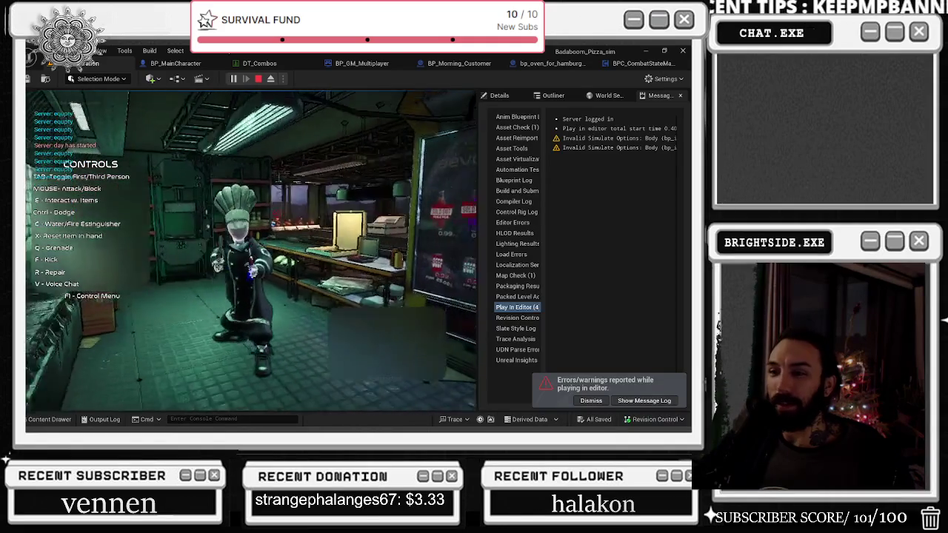
key(w)
key(w)
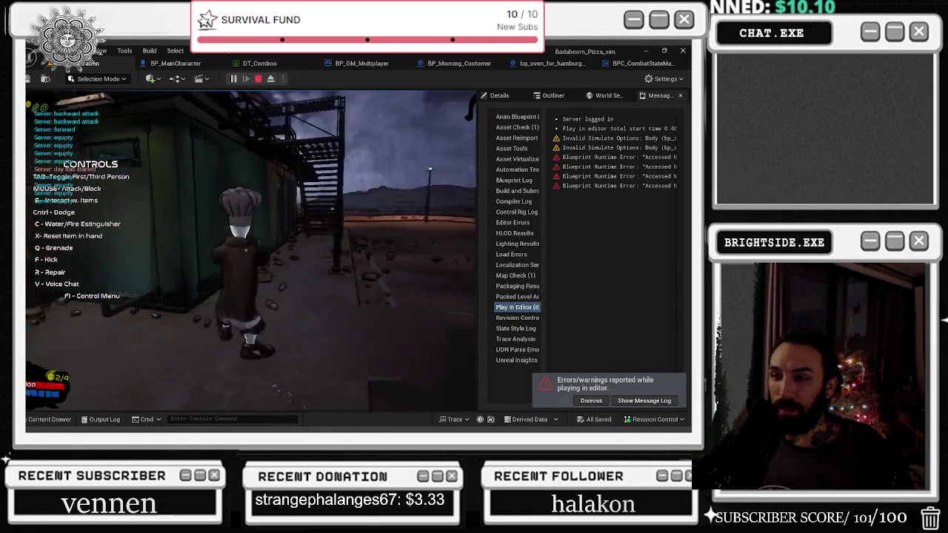
key(s)
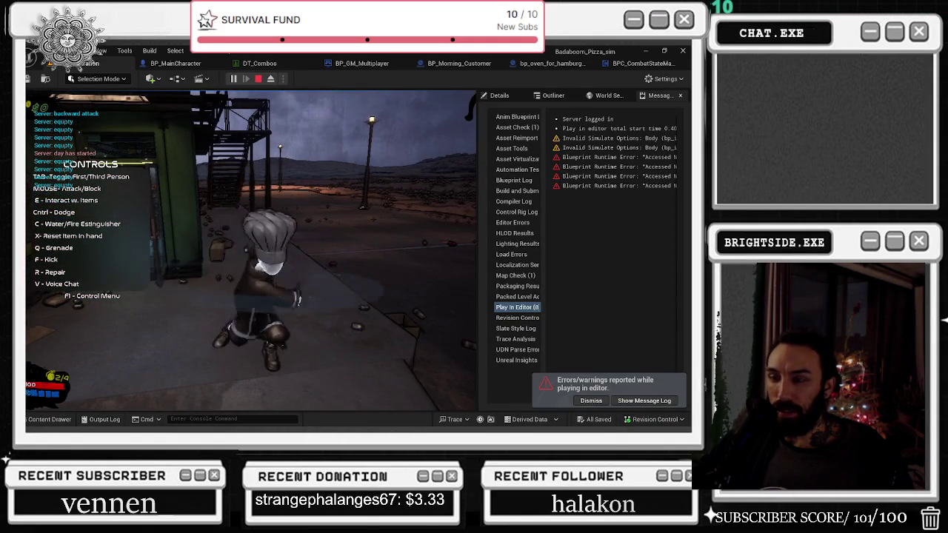
key(a)
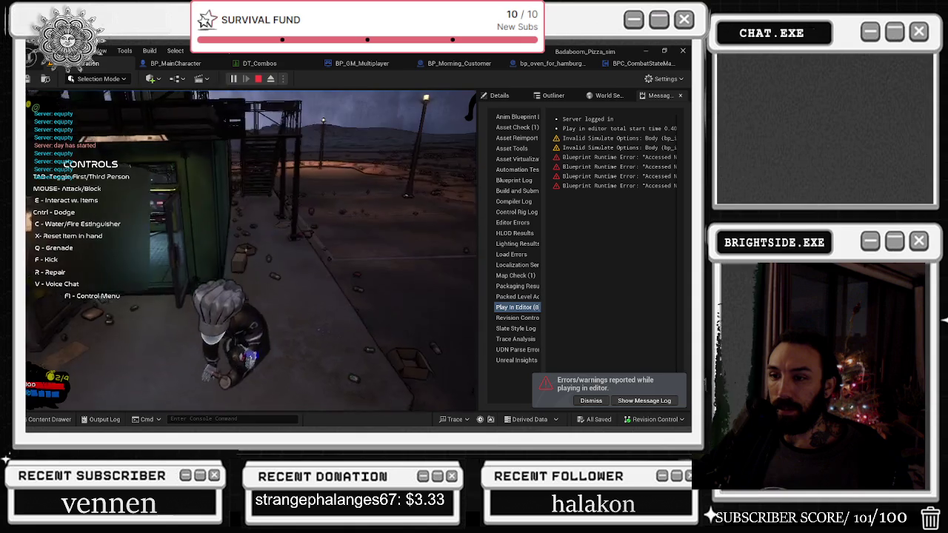
key(Escape)
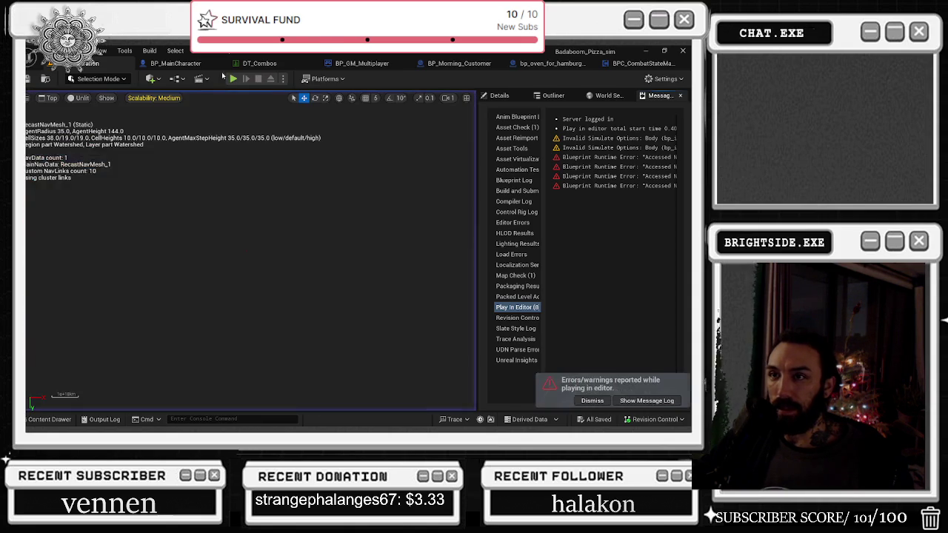
click(232, 79)
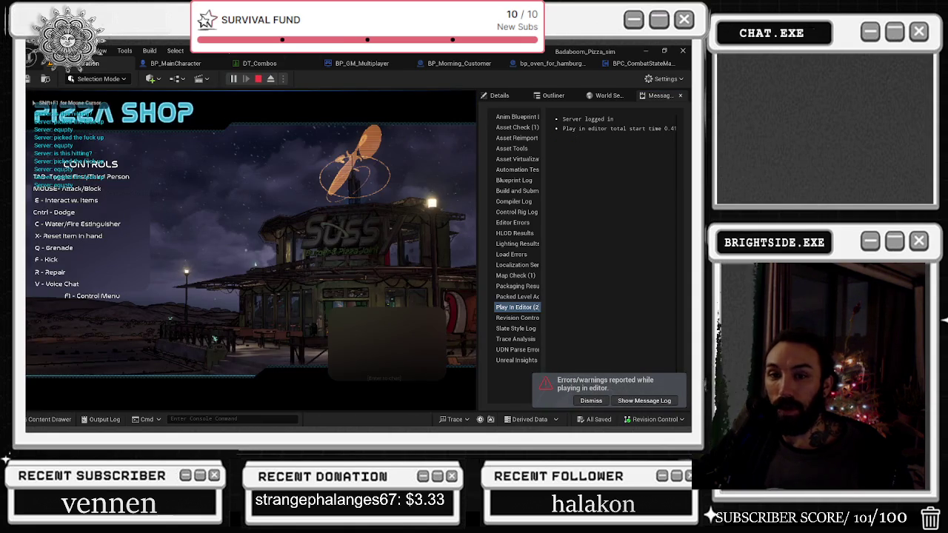
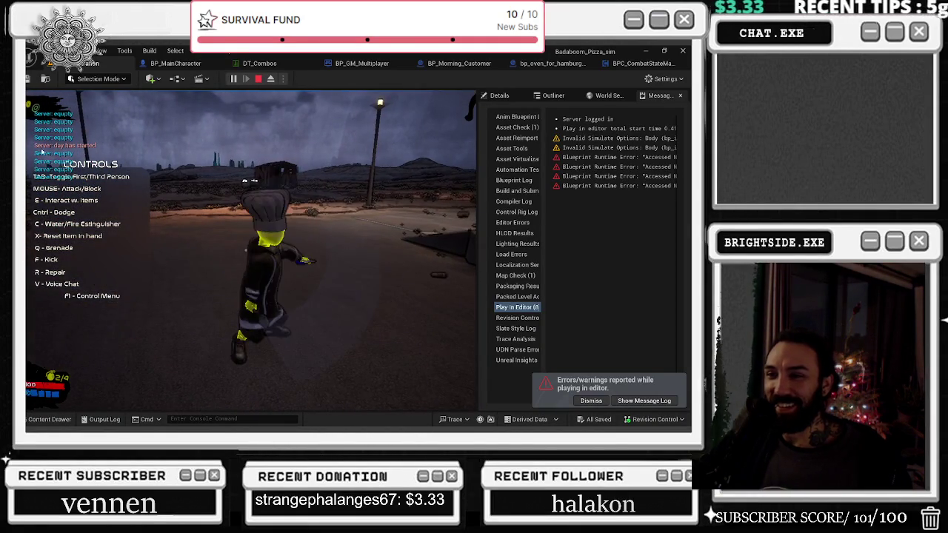
Stop the running game test, rerun it briefly, stop it again, and bring up the Play options.
key(Escape)
click(233, 80)
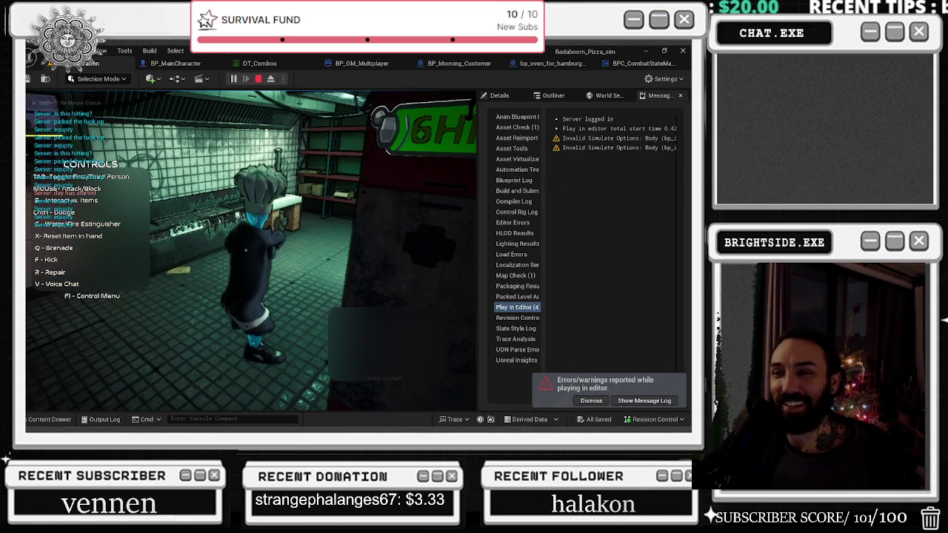
key(Escape)
click(282, 78)
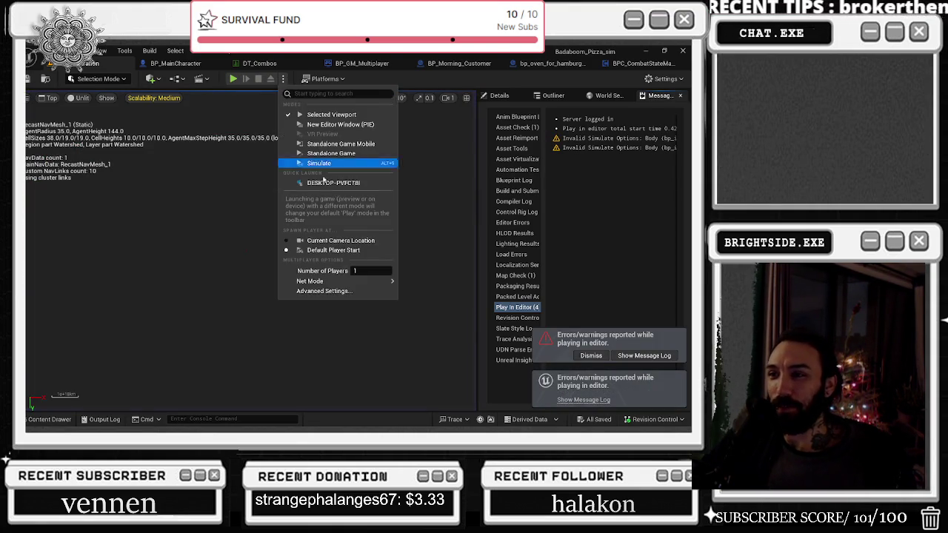
Set Number of Players to 2 in the Play options.
text(2)
click(291, 80)
click(285, 80)
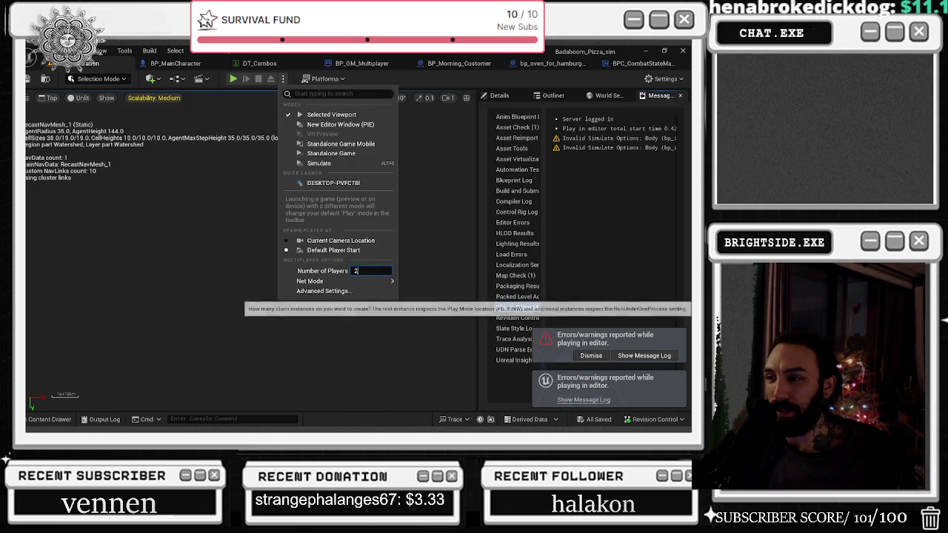
click(233, 79)
Run a two-player test, look around the kitchen in both windows, then stop.
click(233, 79)
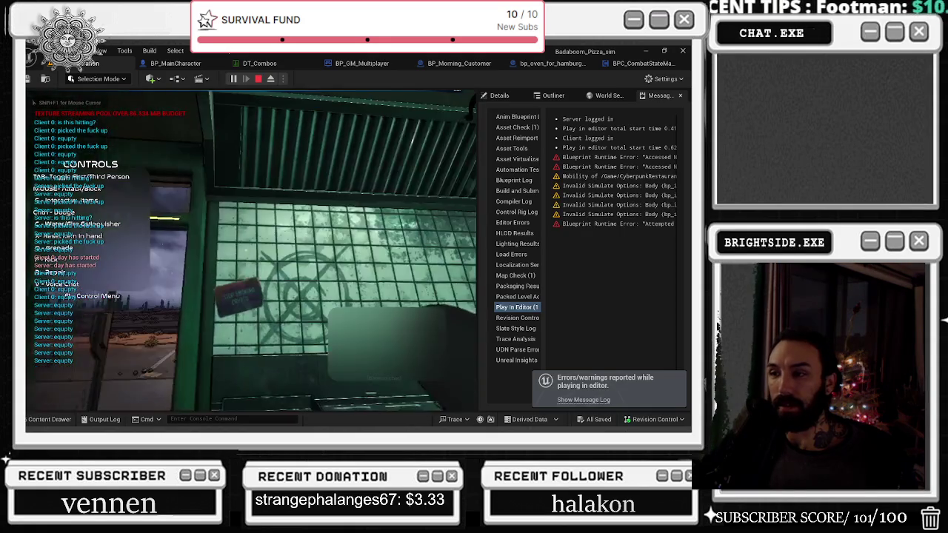
key(e)
key(w)
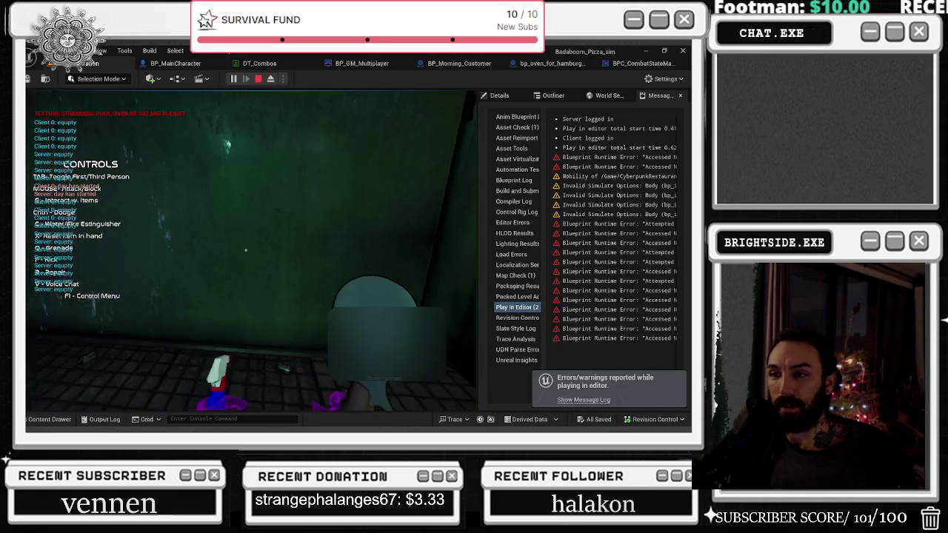
key(Tab)
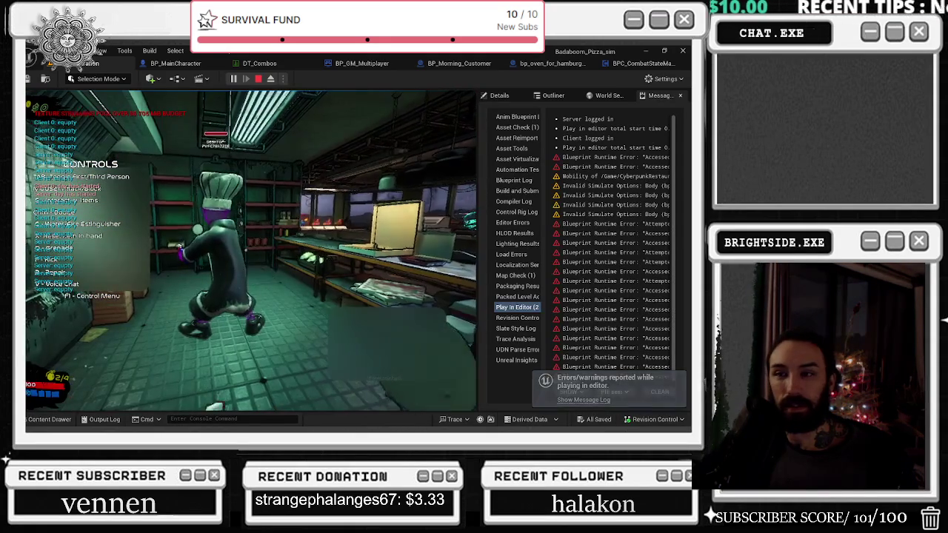
key(alt+Tab)
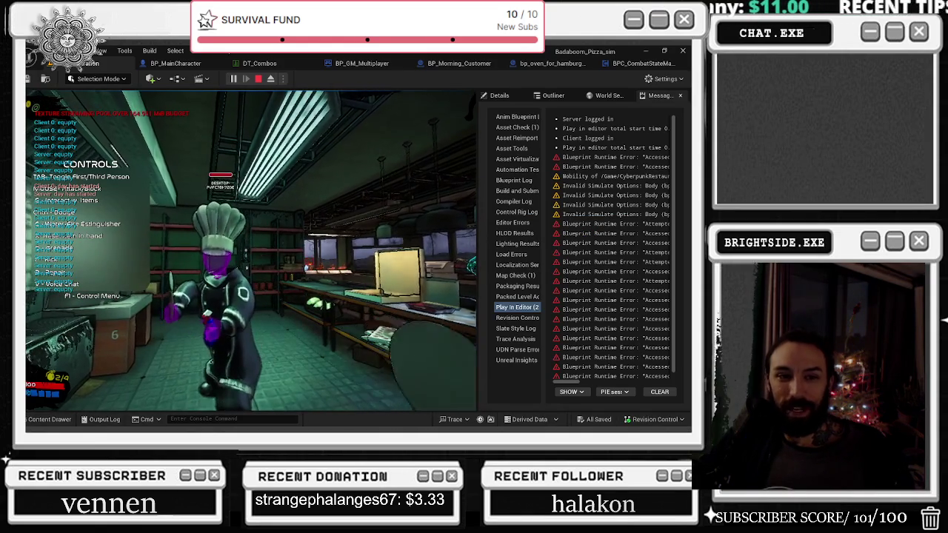
key(Escape)
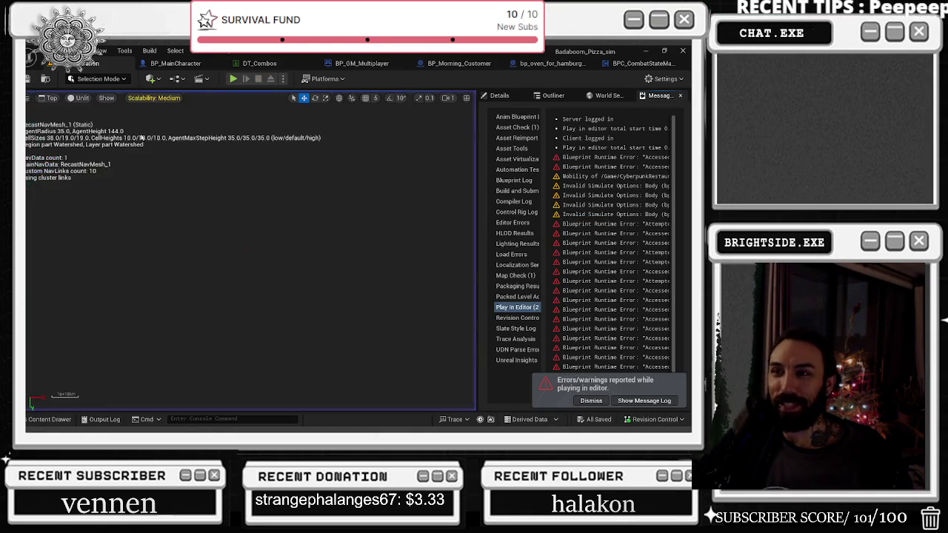
Start a new two-player Play-In-Editor session with both chefs in the kitchen.
click(233, 79)
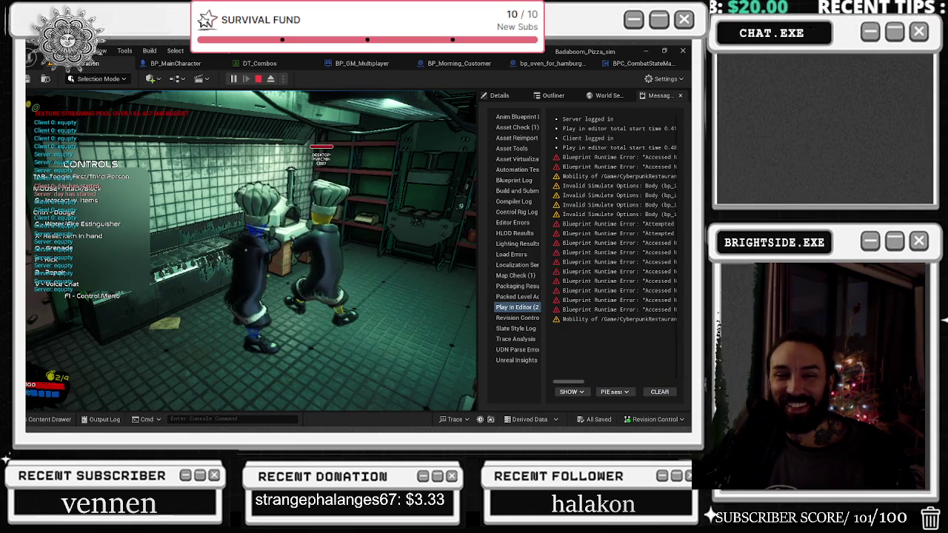
Hide the in-game controls overlay with F1 and stop the two-player session.
key(F1)
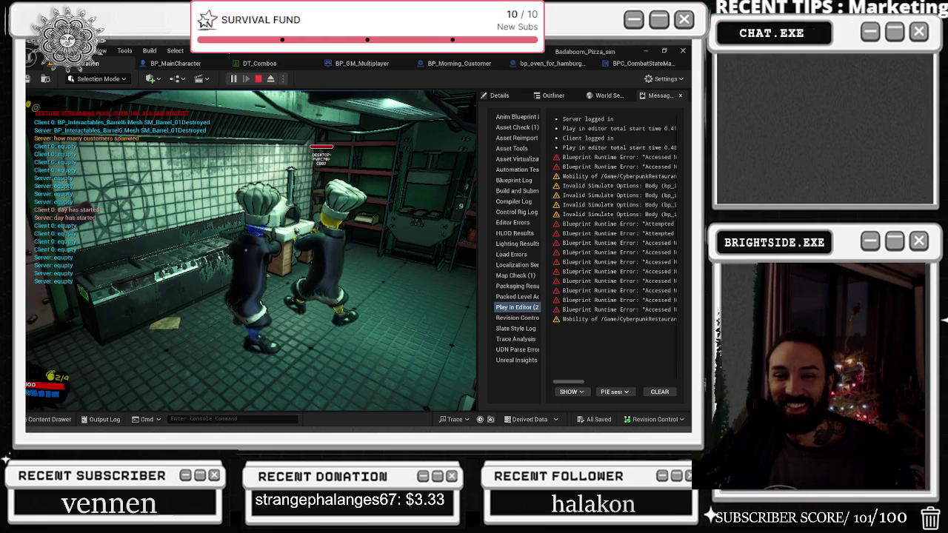
key(Escape)
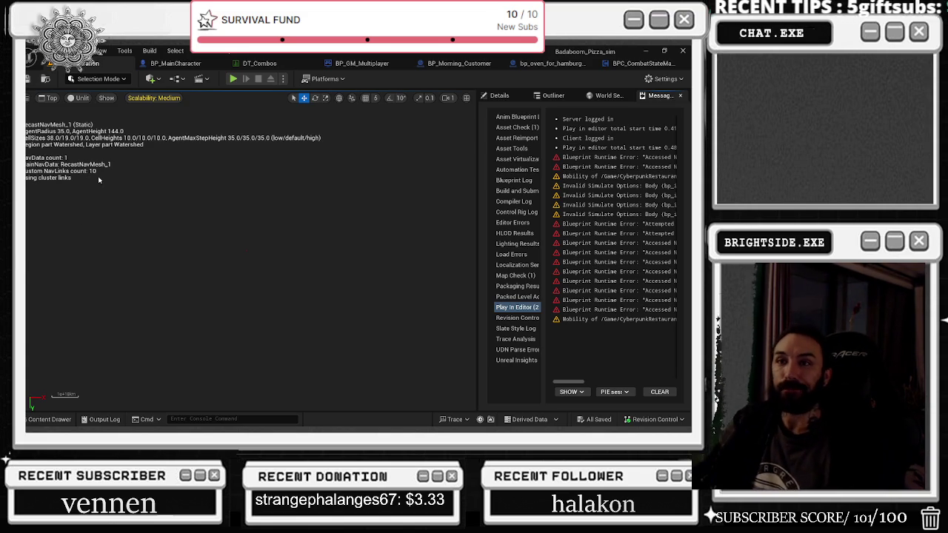
In BP_MainCharacter, add an Option 7 pin to the Select node coloured dark grey.
click(175, 63)
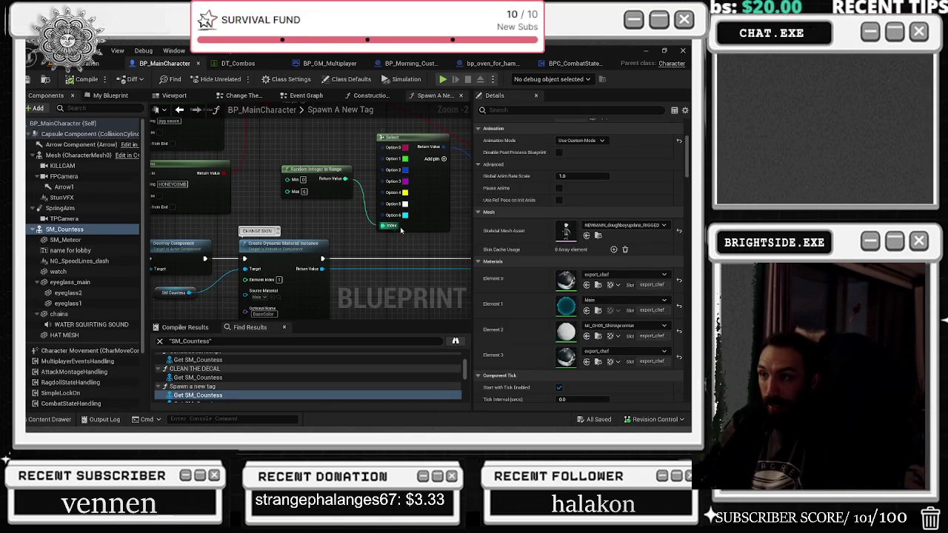
click(444, 159)
click(404, 226)
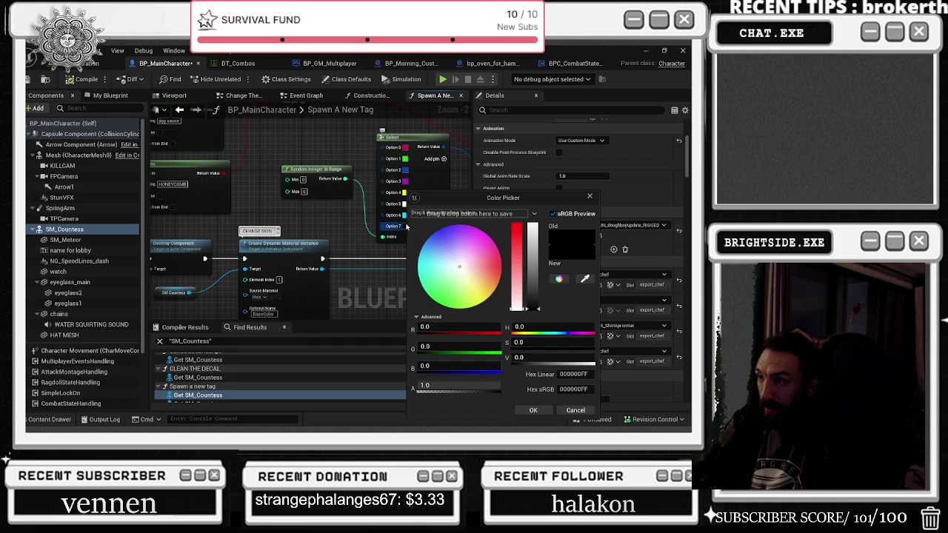
click(533, 410)
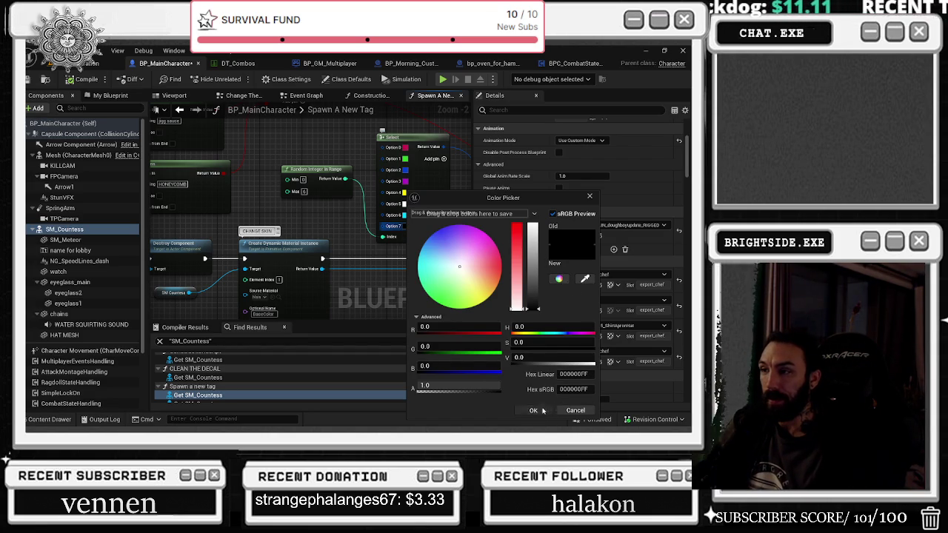
click(405, 226)
mouse_move(533, 303)
mouse_down()
mouse_move(538, 292)
mouse_move(541, 305)
mouse_up()
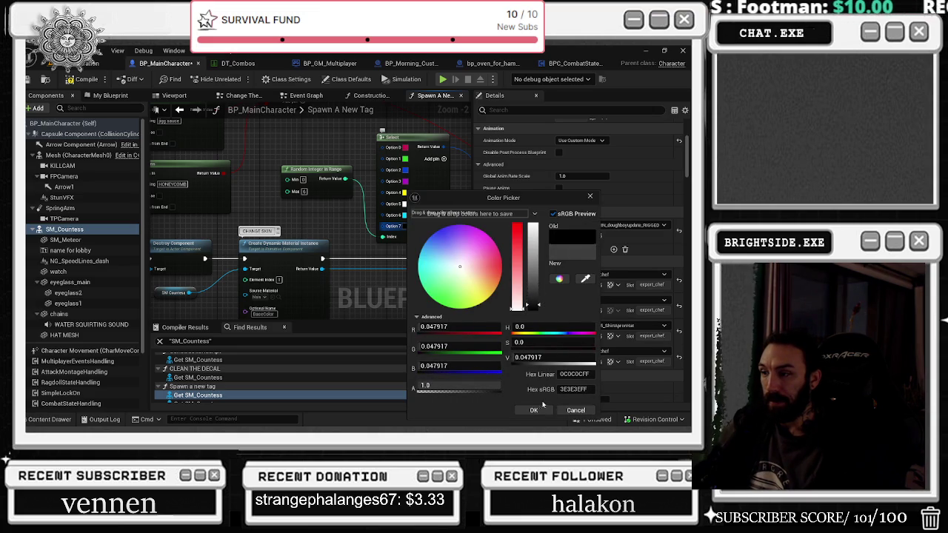
click(533, 410)
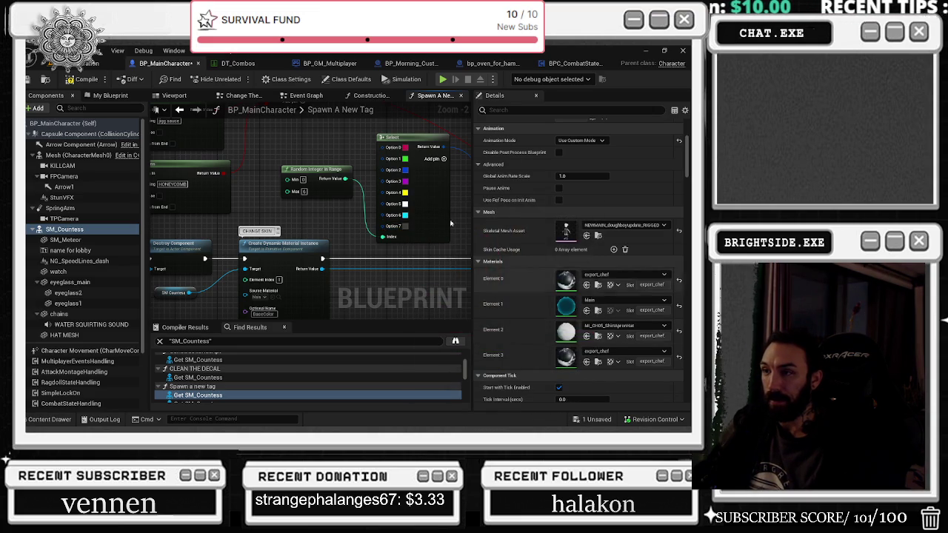
Add an Option 8 pin and bring up its Color Picker beside the graph.
click(443, 159)
click(404, 237)
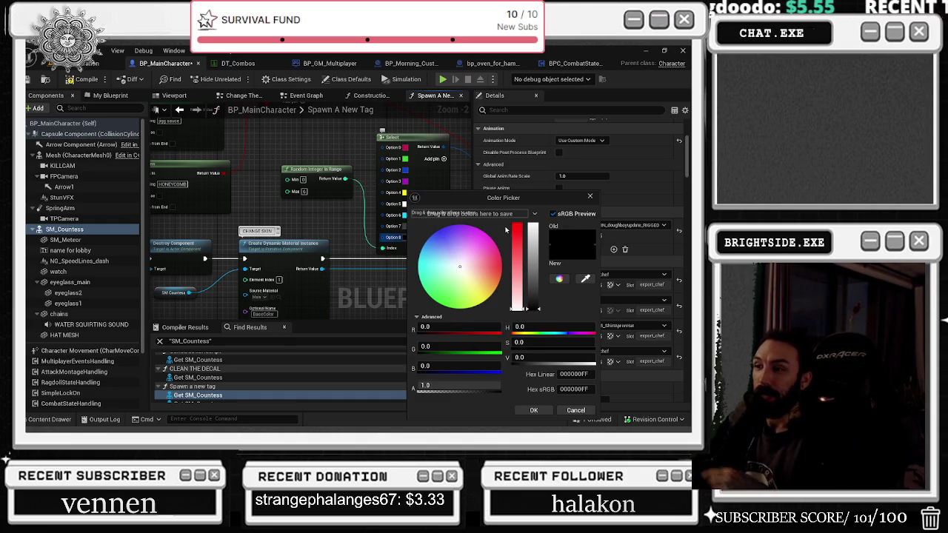
mouse_move(463, 198)
mouse_down()
mouse_move(537, 198)
mouse_move(541, 208)
mouse_up()
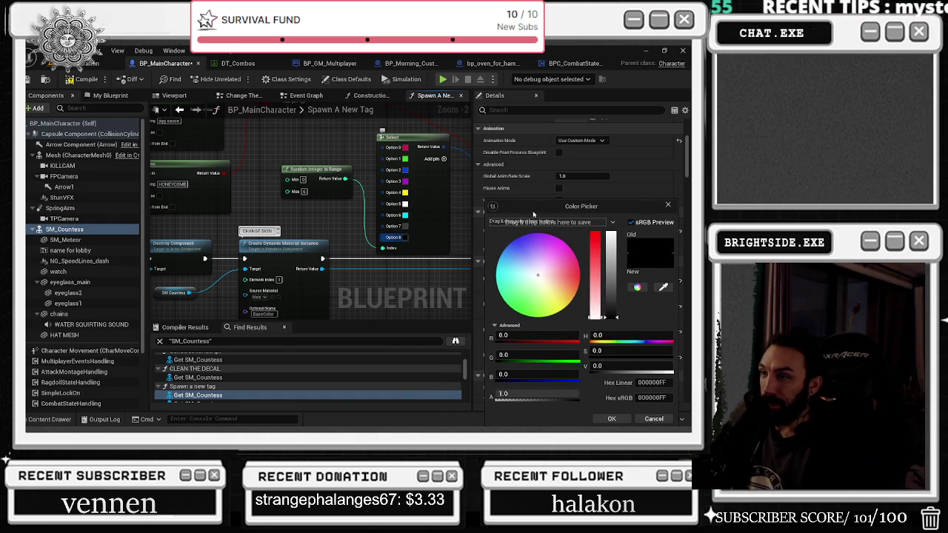
Set Option 8's colour to magenta (sRGB FF00F1) and confirm the Color Picker.
drag(571, 294, 556, 237)
mouse_move(610, 317)
mouse_down()
mouse_move(601, 204)
mouse_move(609, 223)
mouse_up()
mouse_move(559, 243)
mouse_down()
mouse_move(553, 258)
mouse_move(598, 231)
mouse_up()
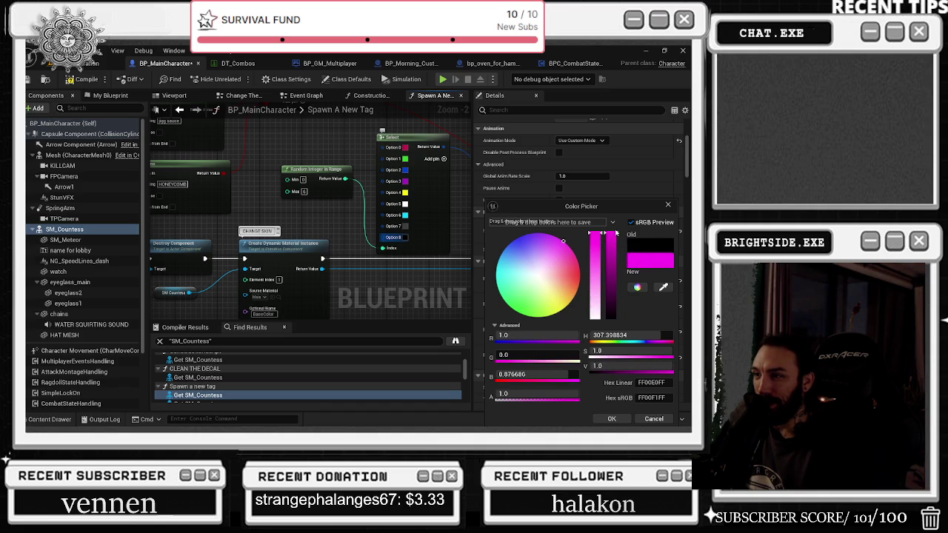
mouse_move(595, 233)
mouse_down()
mouse_move(598, 260)
mouse_move(596, 234)
mouse_up()
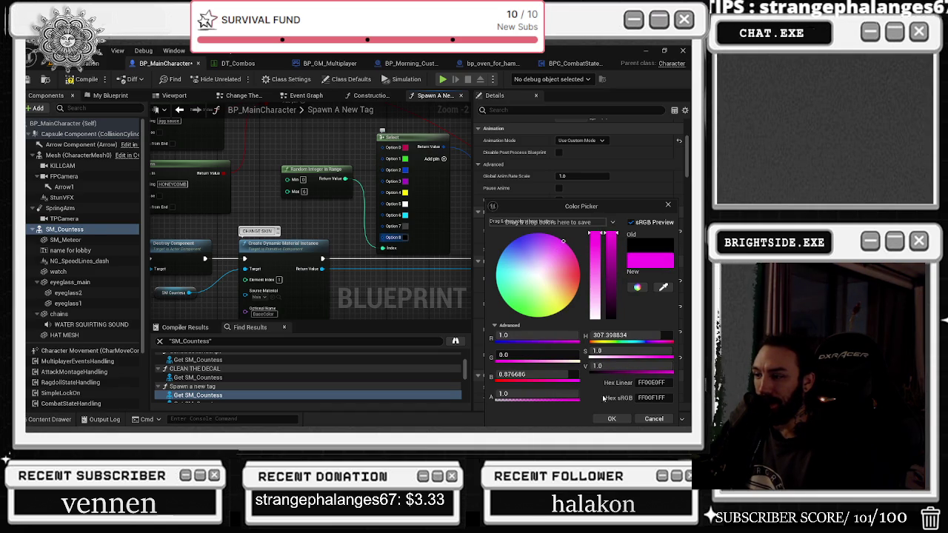
click(601, 419)
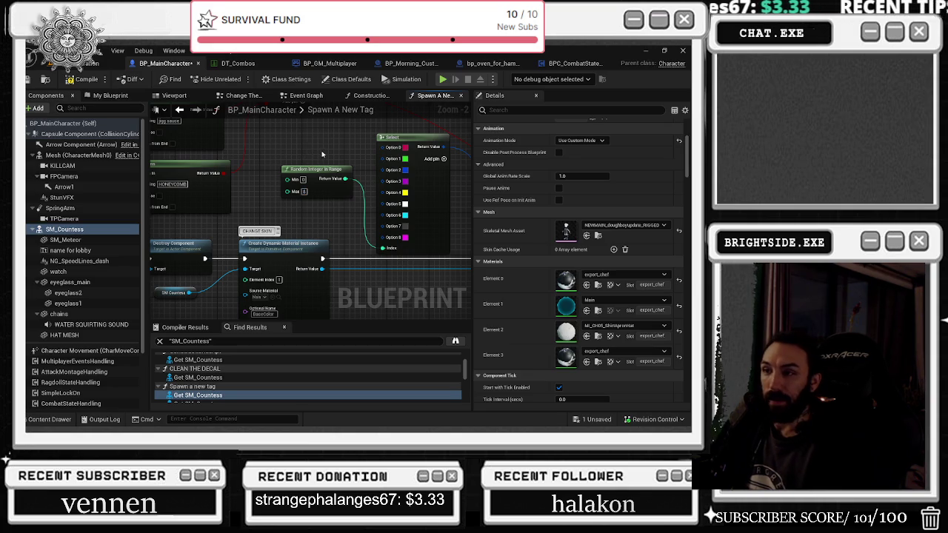
drag(324, 160, 248, 164)
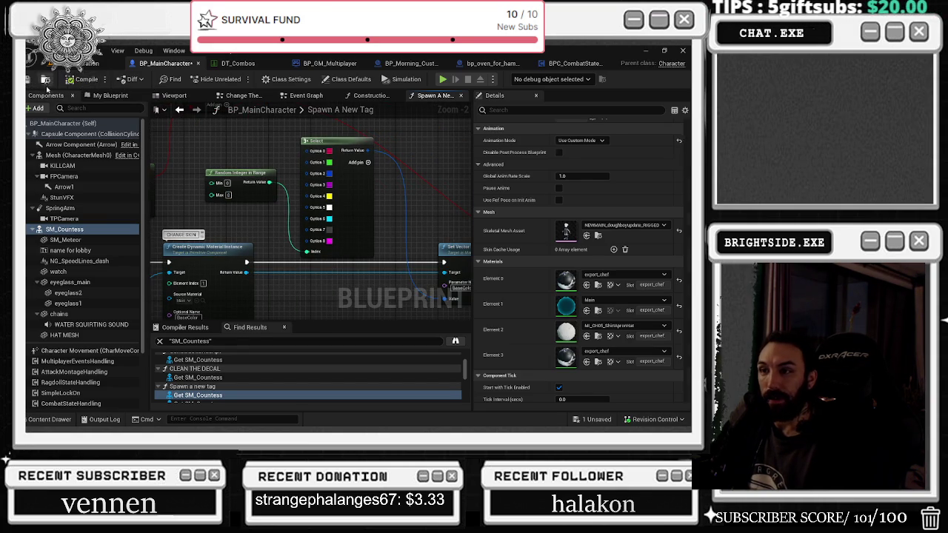
scroll(293, 181, down, 2)
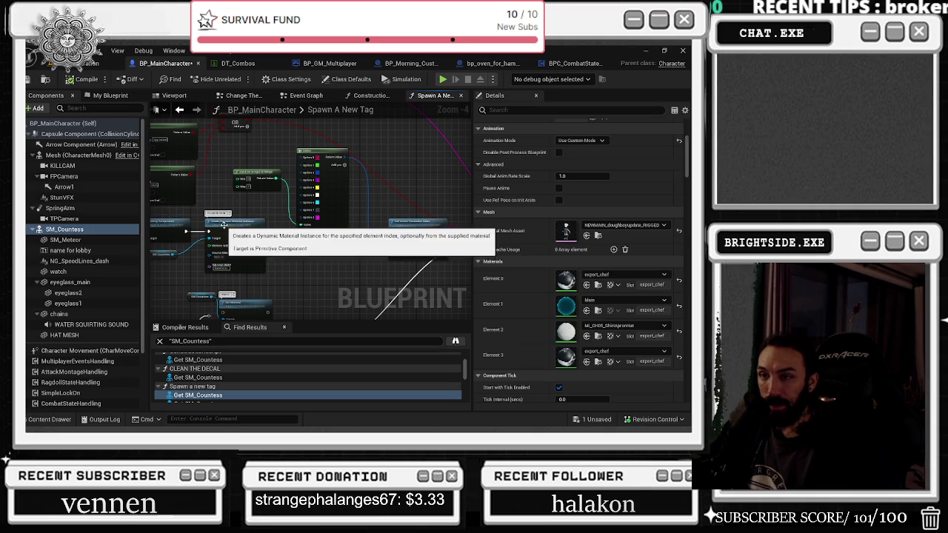
drag(222, 224, 238, 224)
drag(164, 255, 201, 262)
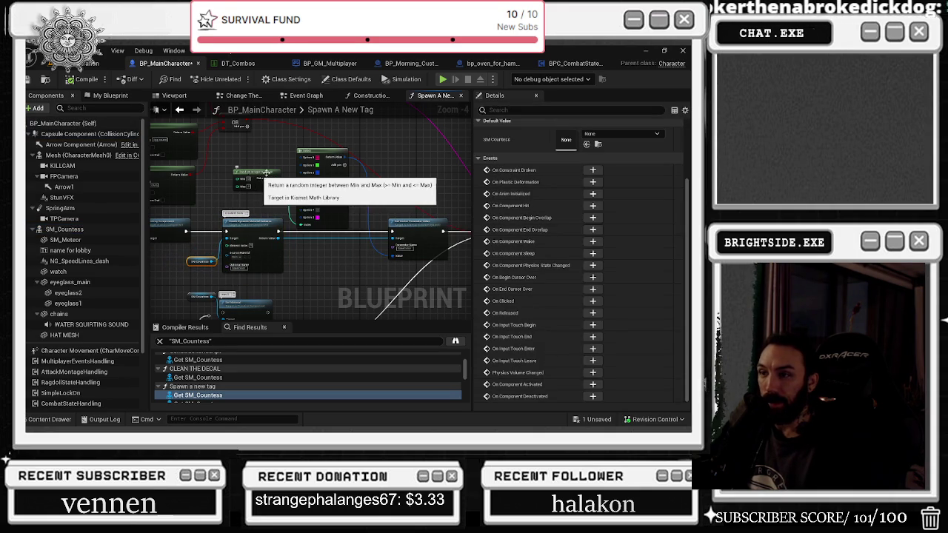
scroll(277, 206, up, 1)
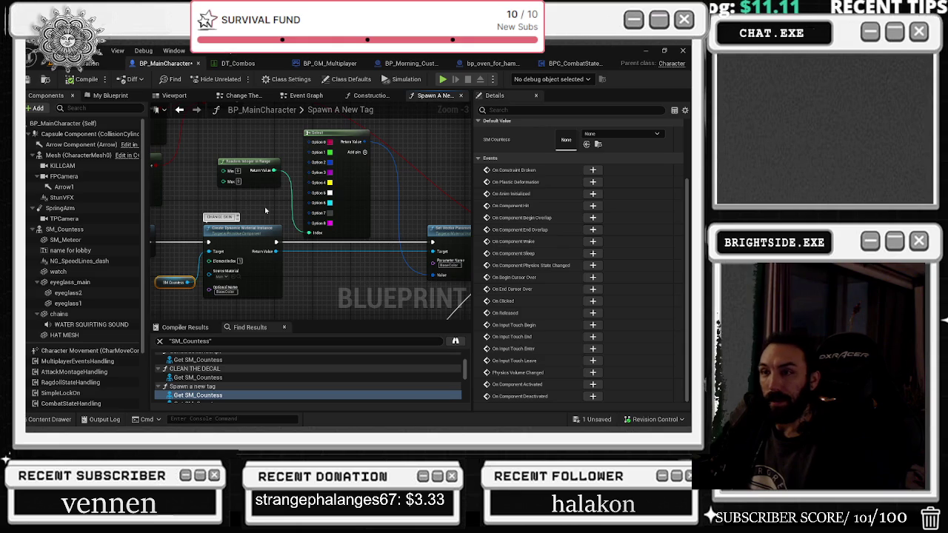
drag(344, 133, 352, 133)
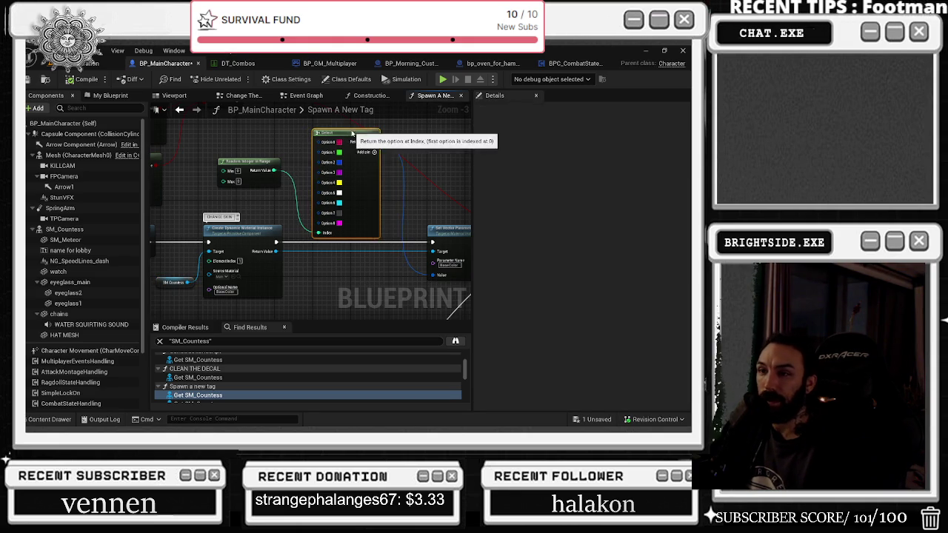
scroll(259, 202, down, 1)
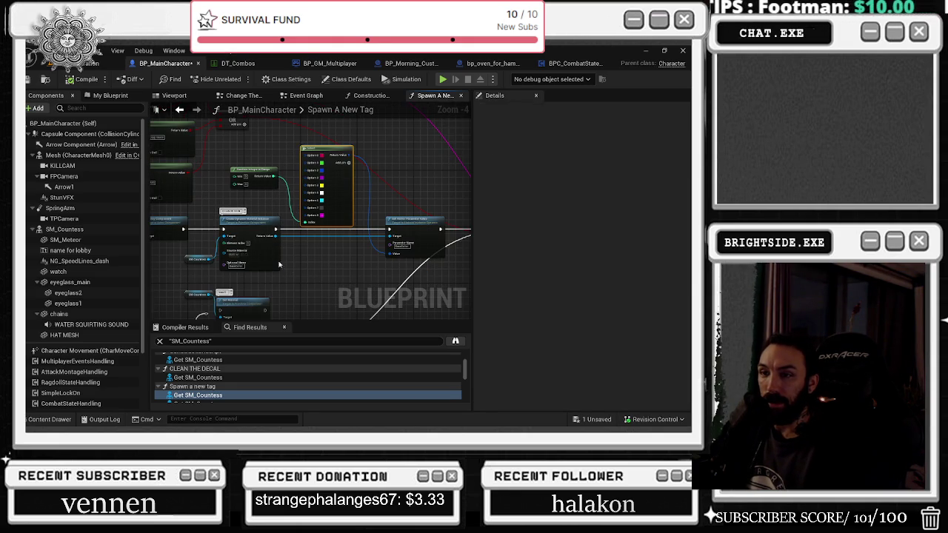
drag(339, 258, 459, 259)
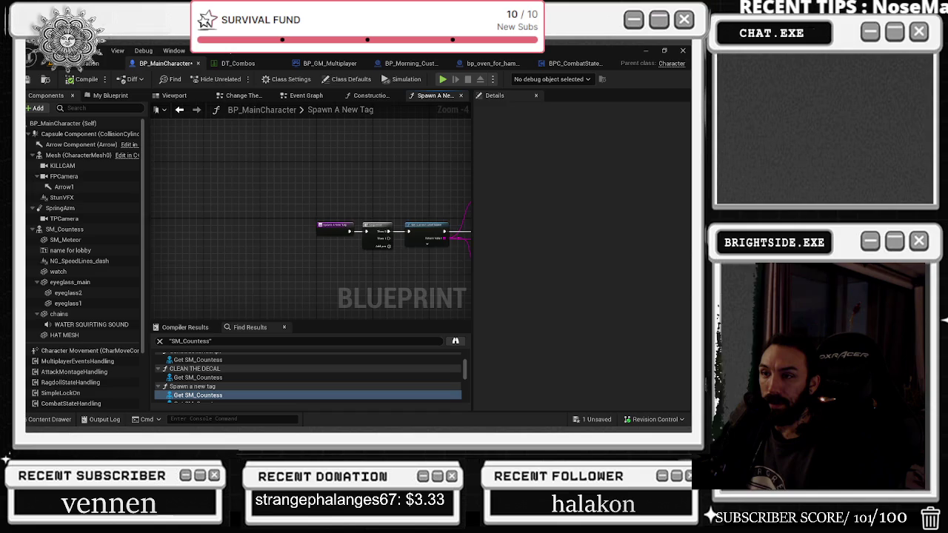
scroll(385, 244, up, 2)
drag(400, 248, 307, 235)
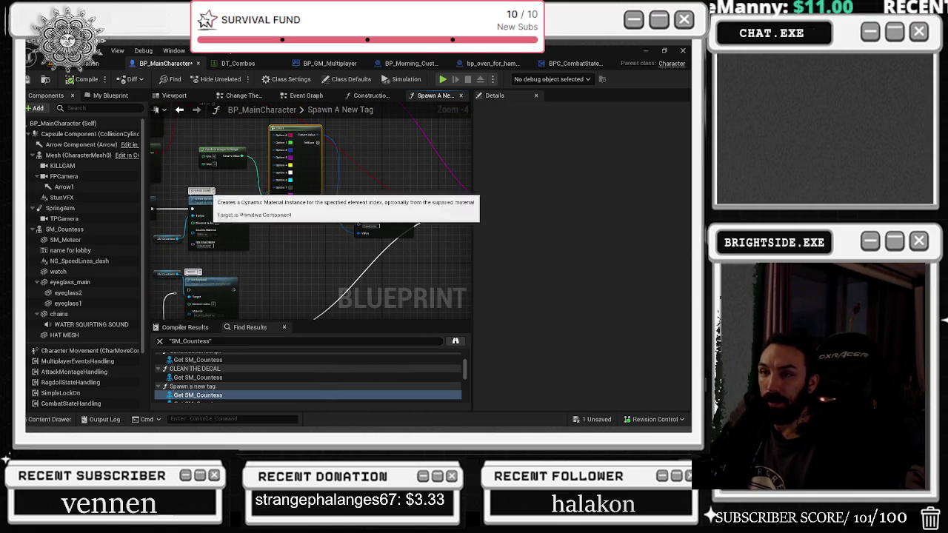
mouse_move(193, 141)
mouse_down()
mouse_move(423, 243)
mouse_move(404, 216)
mouse_up()
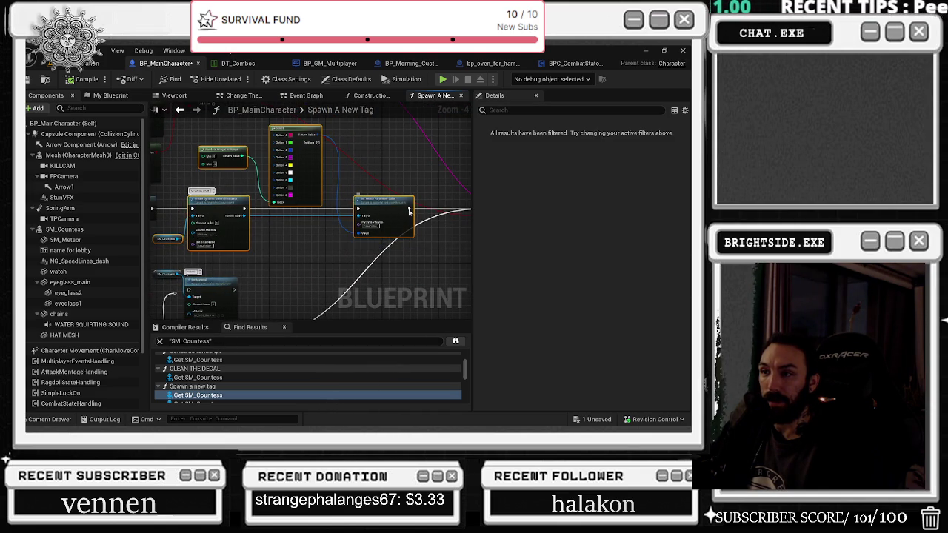
mouse_move(223, 215)
mouse_down()
mouse_move(351, 220)
mouse_move(310, 208)
mouse_up()
scroll(323, 194, down, 1)
mouse_move(300, 161)
mouse_down()
mouse_move(424, 250)
mouse_move(455, 247)
mouse_move(446, 247)
mouse_up()
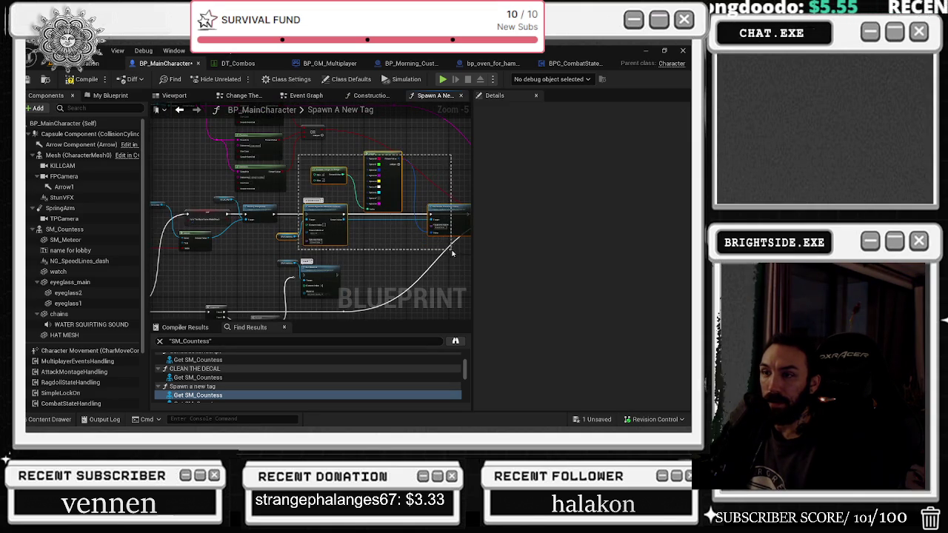
key(Delete)
drag(213, 227, 329, 263)
click(452, 235)
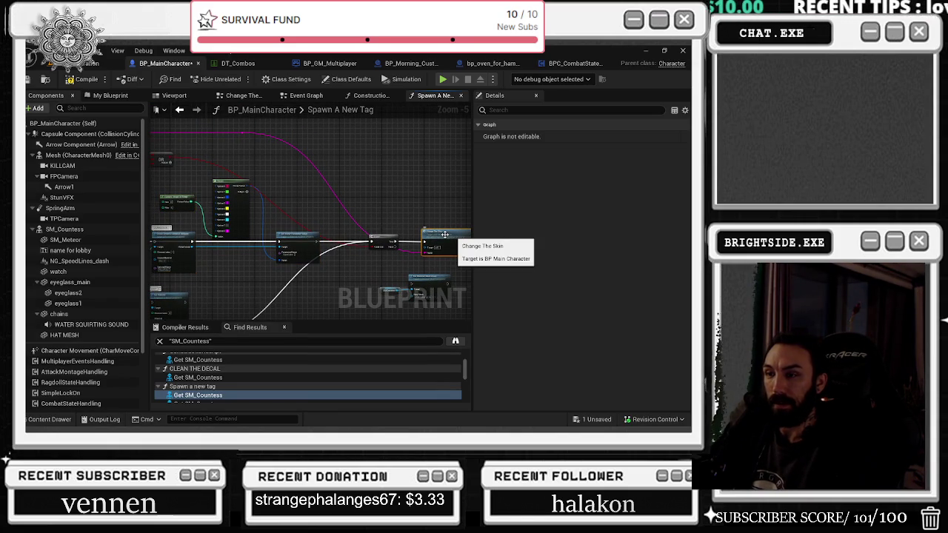
Jump from the Change The Skin call to its event and the owning-server event definition.
double_click(444, 234)
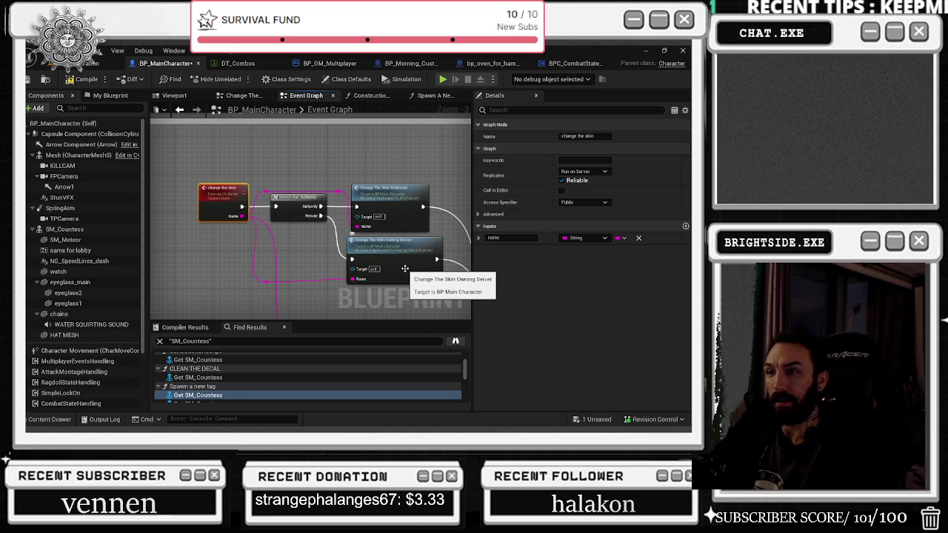
mouse_move(405, 269)
mouse_down()
mouse_move(358, 211)
mouse_move(298, 191)
mouse_up()
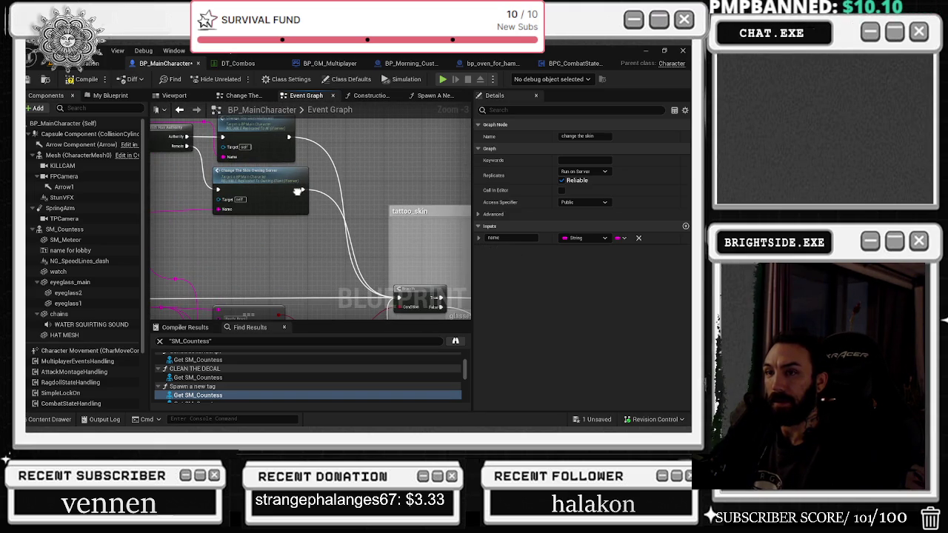
double_click(298, 191)
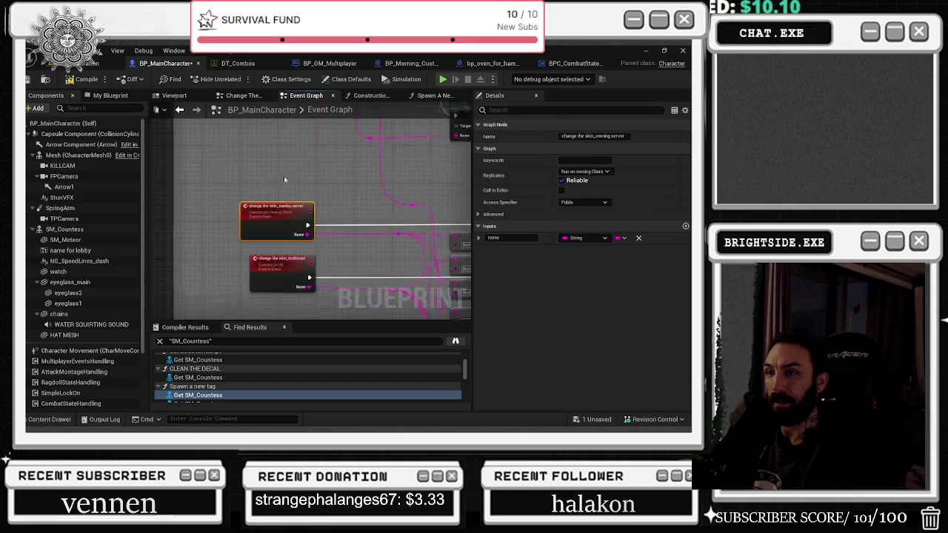
key(alt+Left)
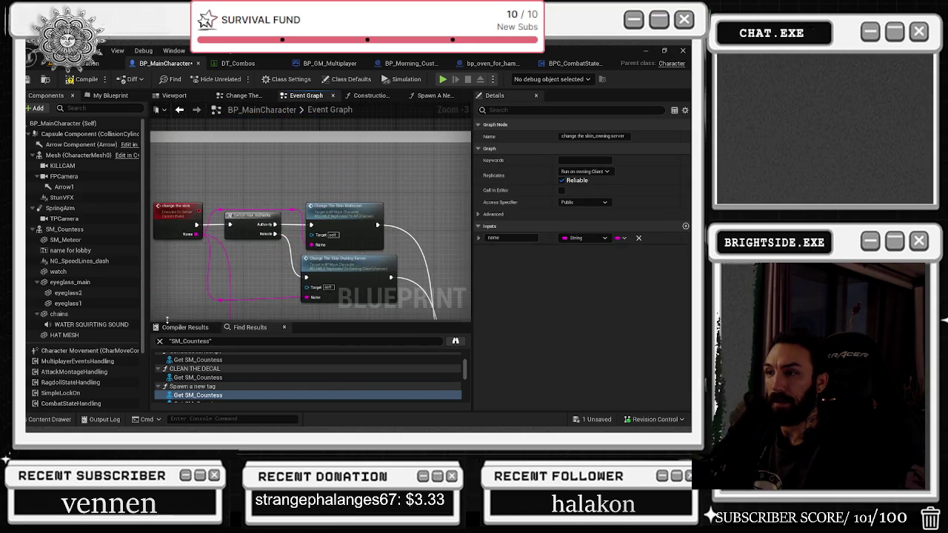
Inspect the multicast change-skin event and where the owning-server event is called.
double_click(364, 217)
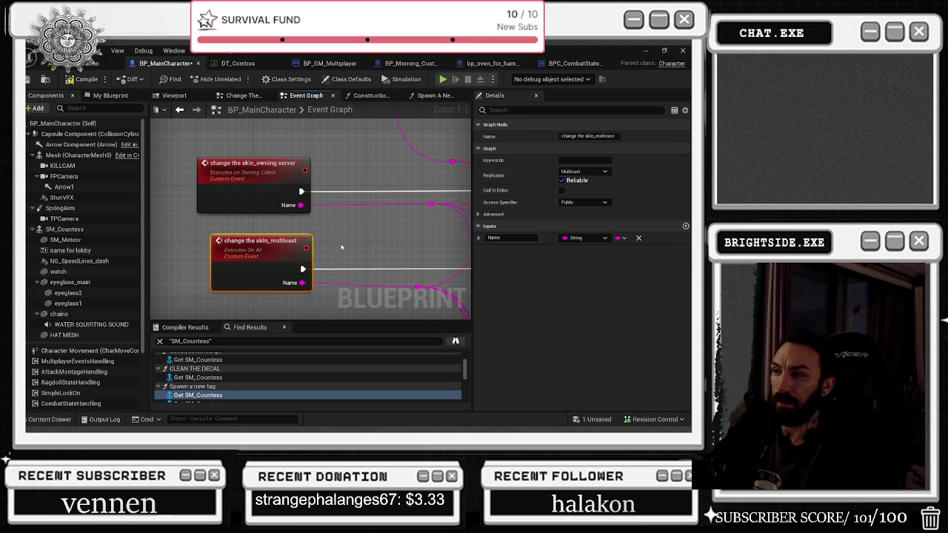
double_click(274, 163)
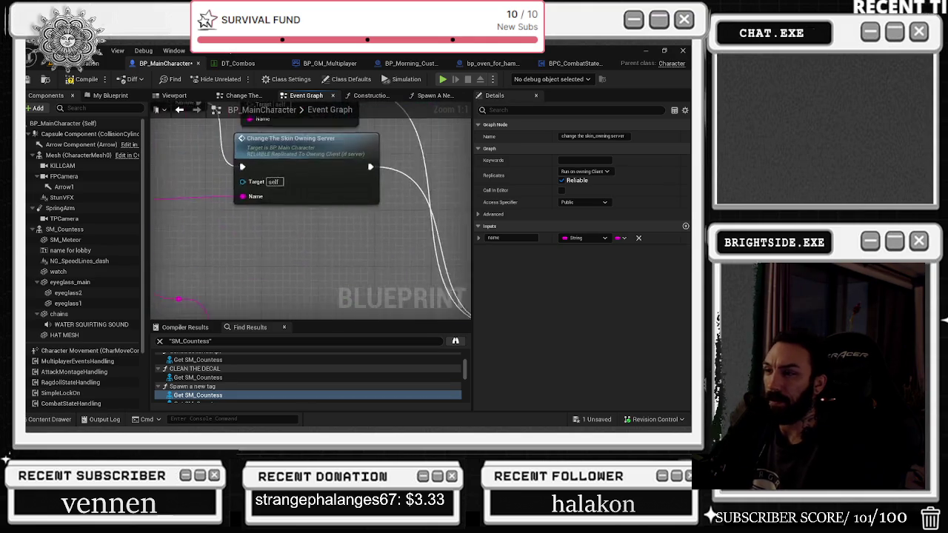
scroll(291, 237, down, 2)
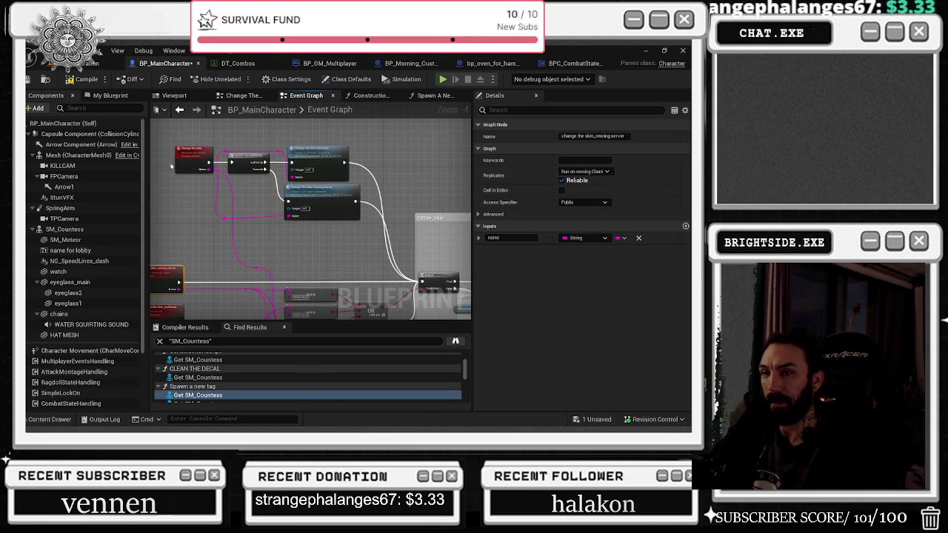
drag(302, 226, 158, 199)
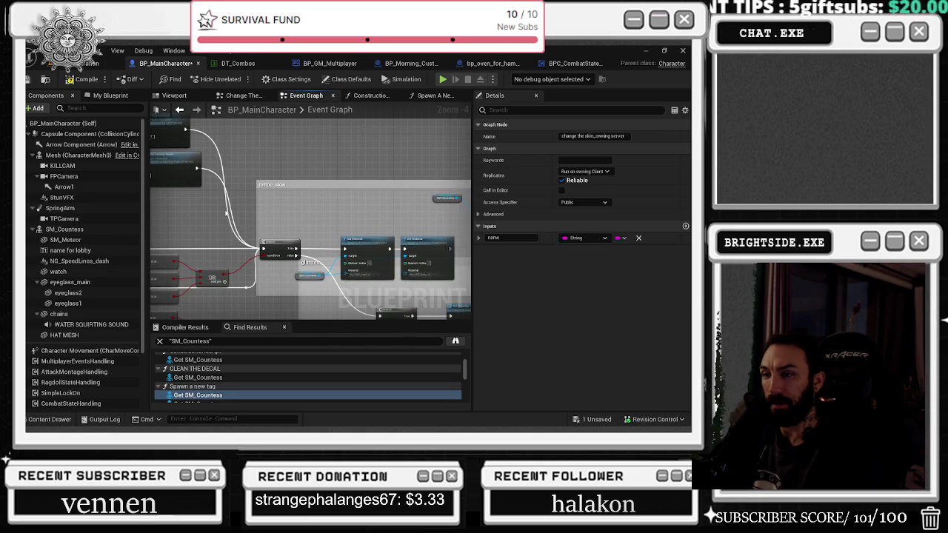
mouse_move(225, 213)
mouse_down()
mouse_move(444, 216)
mouse_move(461, 264)
mouse_up()
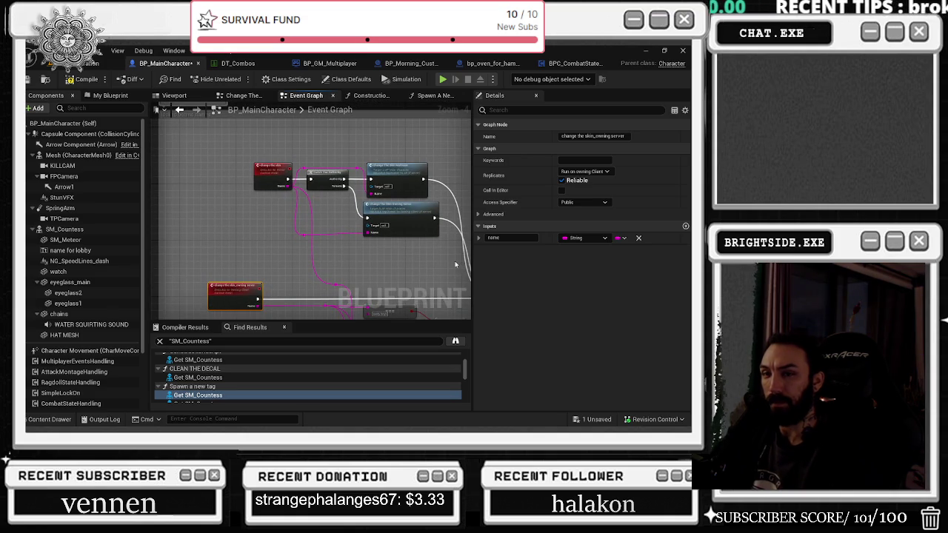
key(alt+Tab)
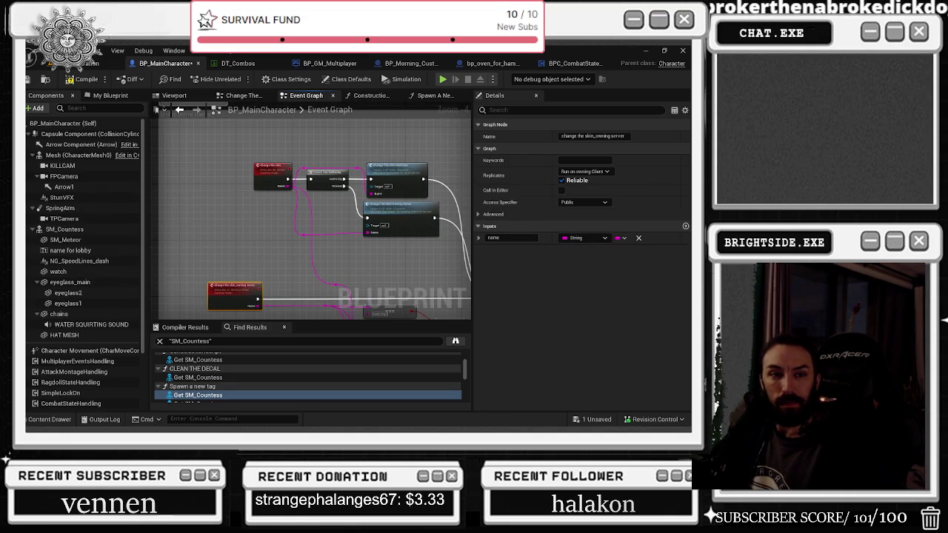
drag(357, 290, 343, 211)
scroll(343, 212, up, 2)
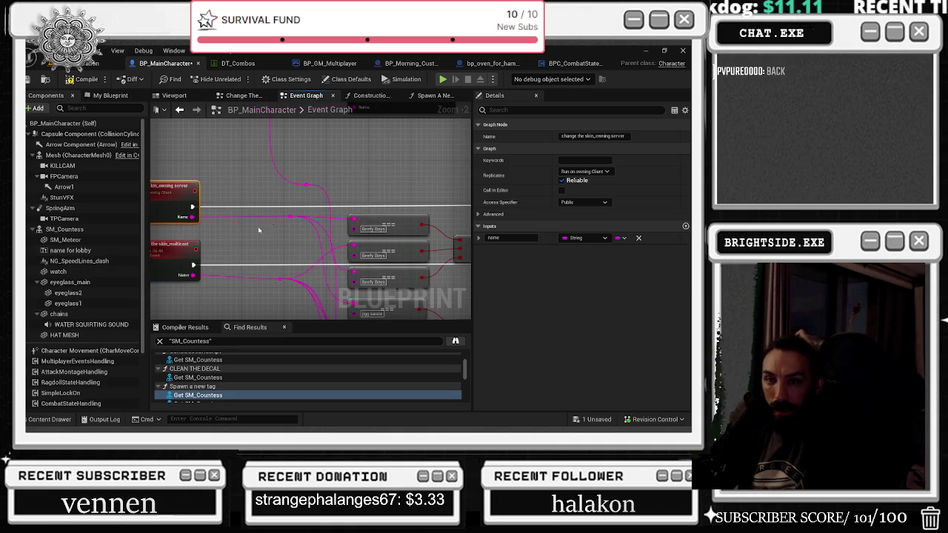
Start a comment on the change the skin event noting which event was triggered.
mouse_move(416, 186)
mouse_down()
mouse_move(197, 191)
mouse_move(260, 194)
mouse_move(325, 148)
mouse_move(202, 173)
mouse_move(299, 187)
mouse_move(352, 212)
mouse_move(375, 271)
mouse_move(384, 260)
mouse_move(399, 273)
mouse_move(412, 266)
mouse_move(370, 160)
mouse_move(364, 197)
mouse_move(264, 208)
mouse_move(328, 279)
mouse_move(331, 245)
mouse_move(298, 237)
mouse_move(342, 271)
mouse_move(360, 271)
mouse_up()
key(F2)
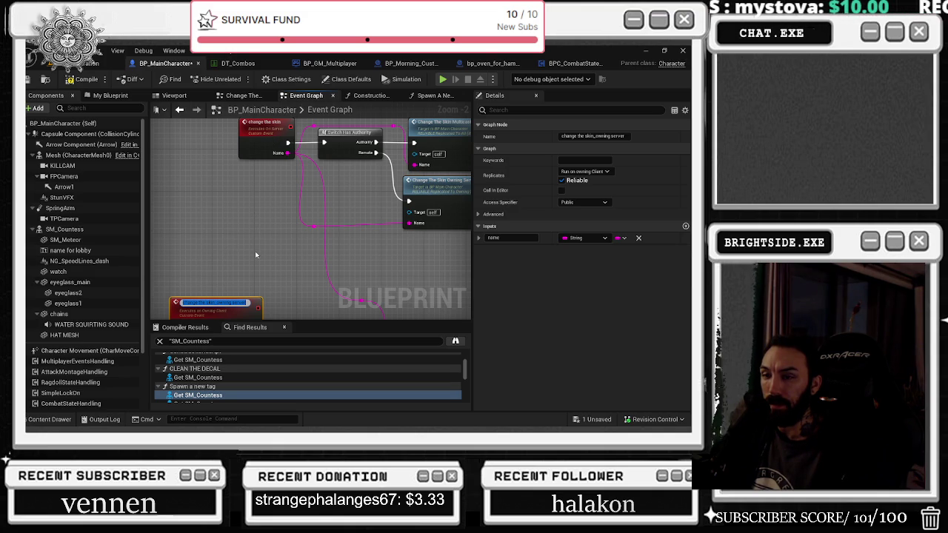
scroll(253, 257, down, 2)
scroll(259, 172, up, 2)
text(WAS THE ONE)
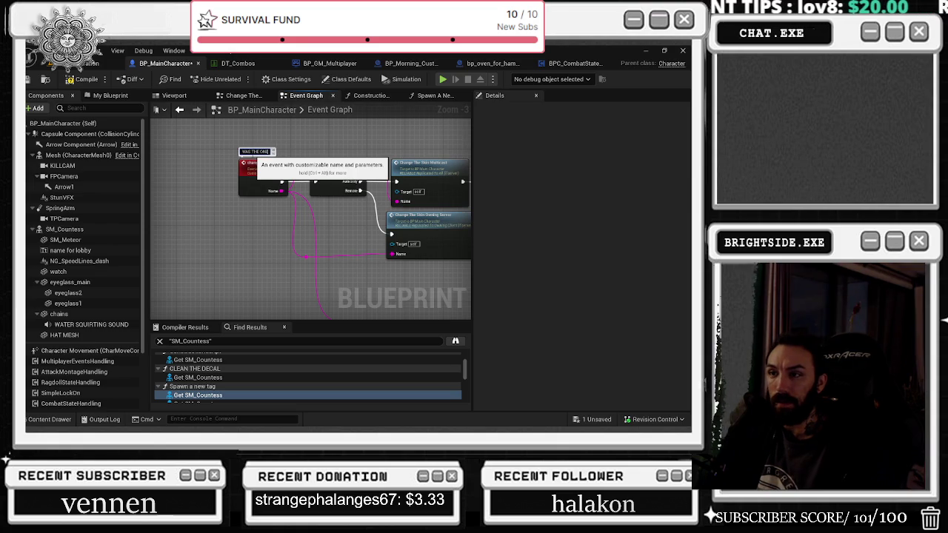
text(THAT WAS F)
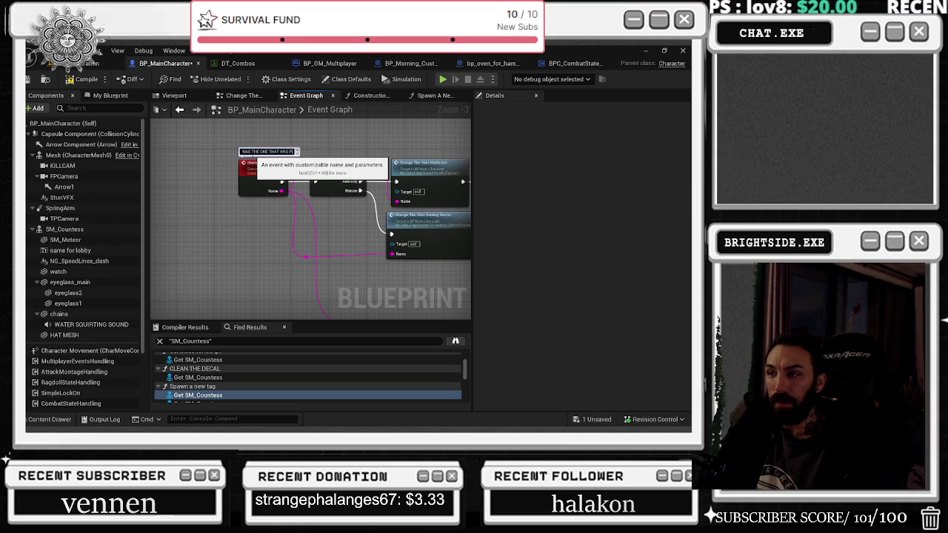
text(N)
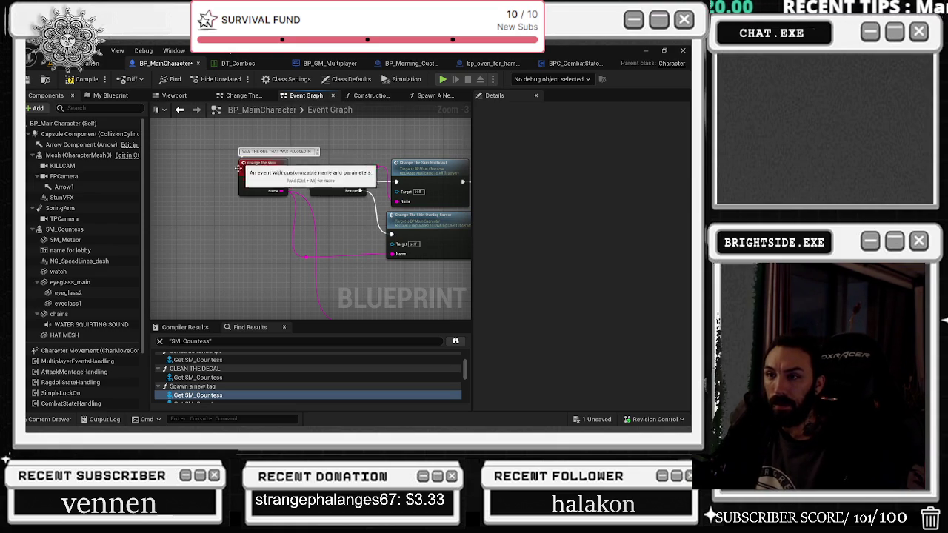